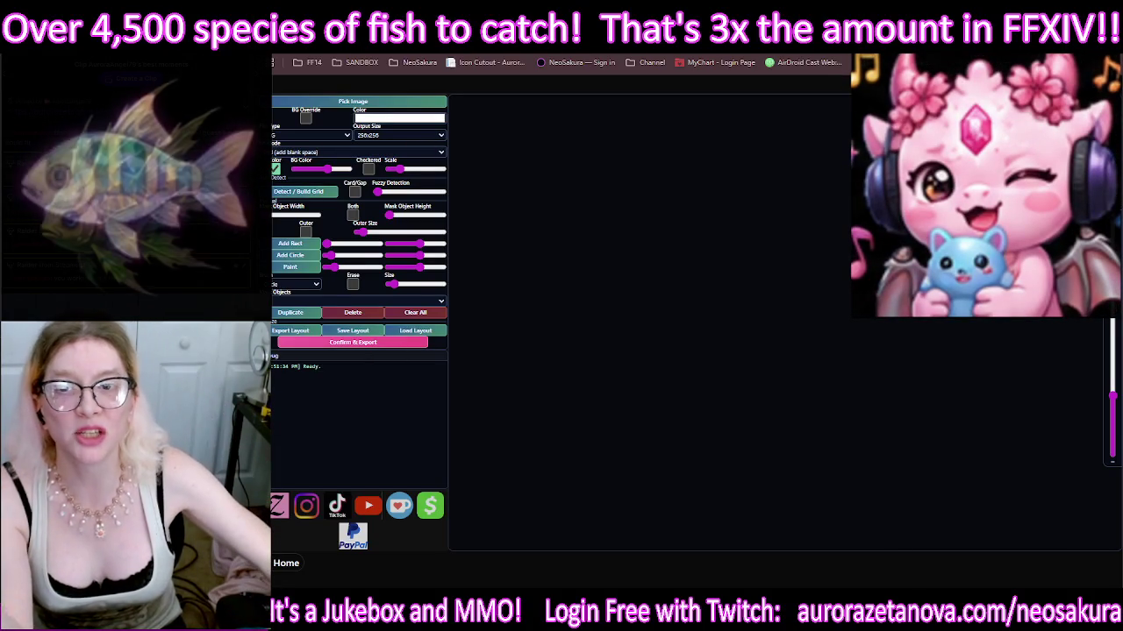
Step: Switch from Icon Cutout to the Meshy tab showing the bronze steampunk cat model
key("ctrl+Tab")
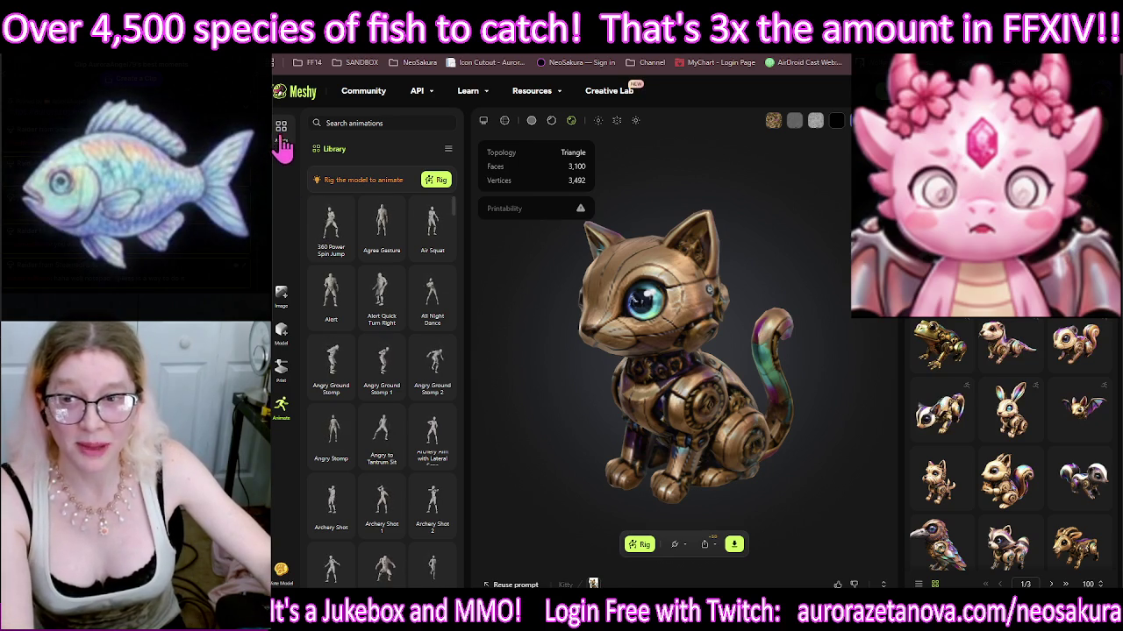
Step: Go to My Assets in Meshy, then into the image generator
left_click(307, 88)
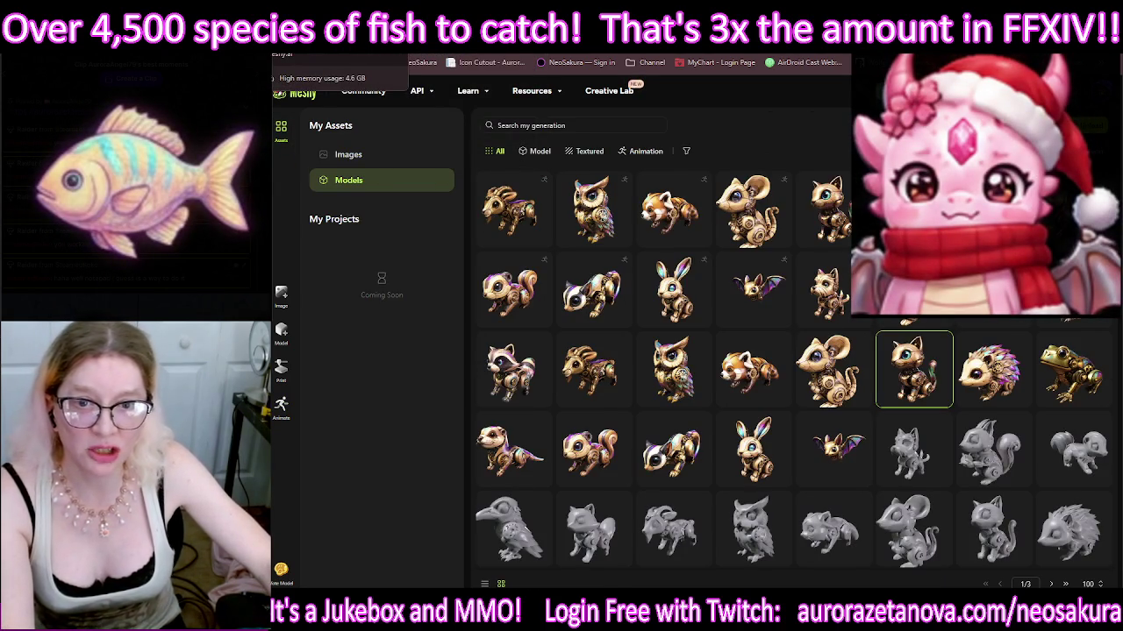
left_click(283, 296)
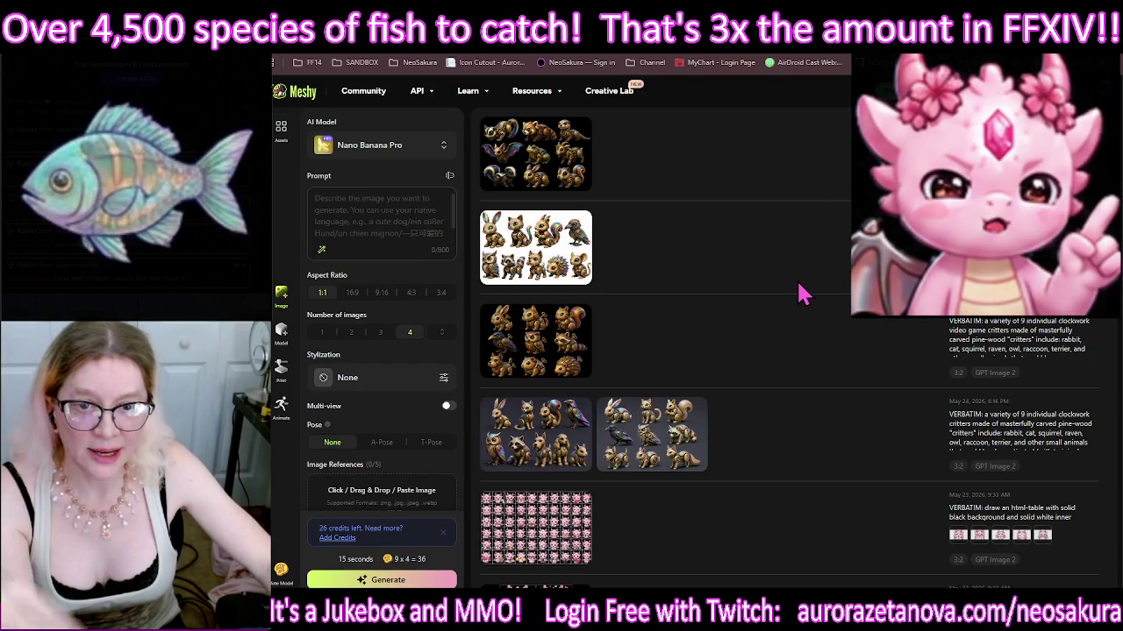
Step: Scroll the image generation history down to the earlier fish sprite-sheet grids
scroll(812, 278, "down", 5)
scroll(813, 271, "down", 5)
scroll(814, 272, "down", 5)
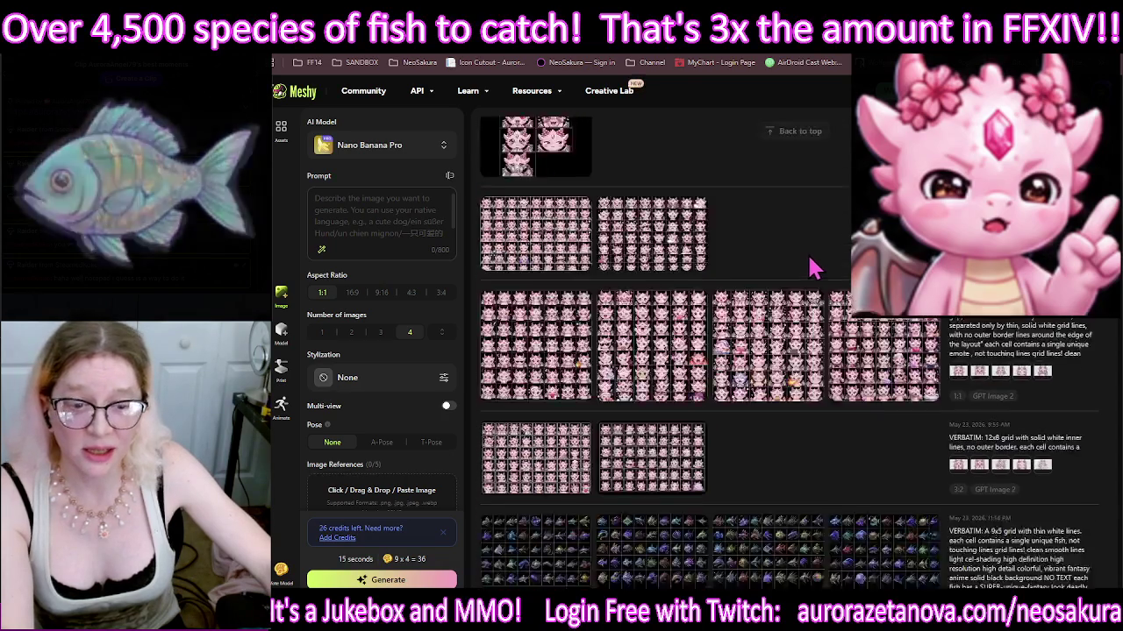
scroll(812, 298, "down", 5)
scroll(820, 322, "down", 3)
scroll(842, 322, "down", 3)
scroll(877, 321, "up", 2)
scroll(868, 325, "down", 1)
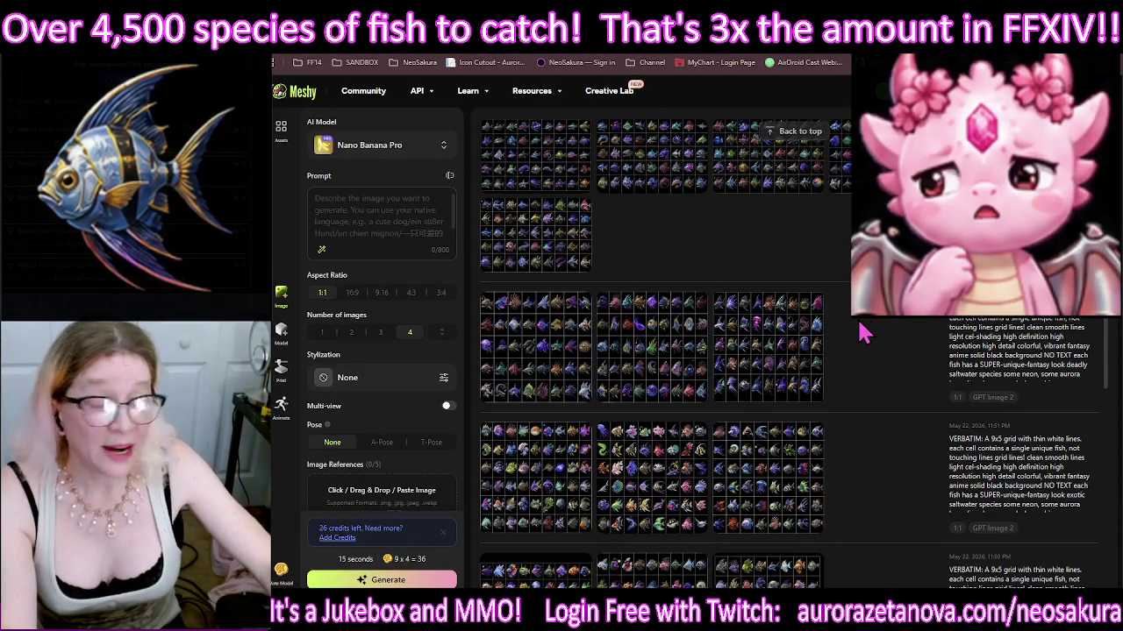
scroll(877, 333, "down", 1)
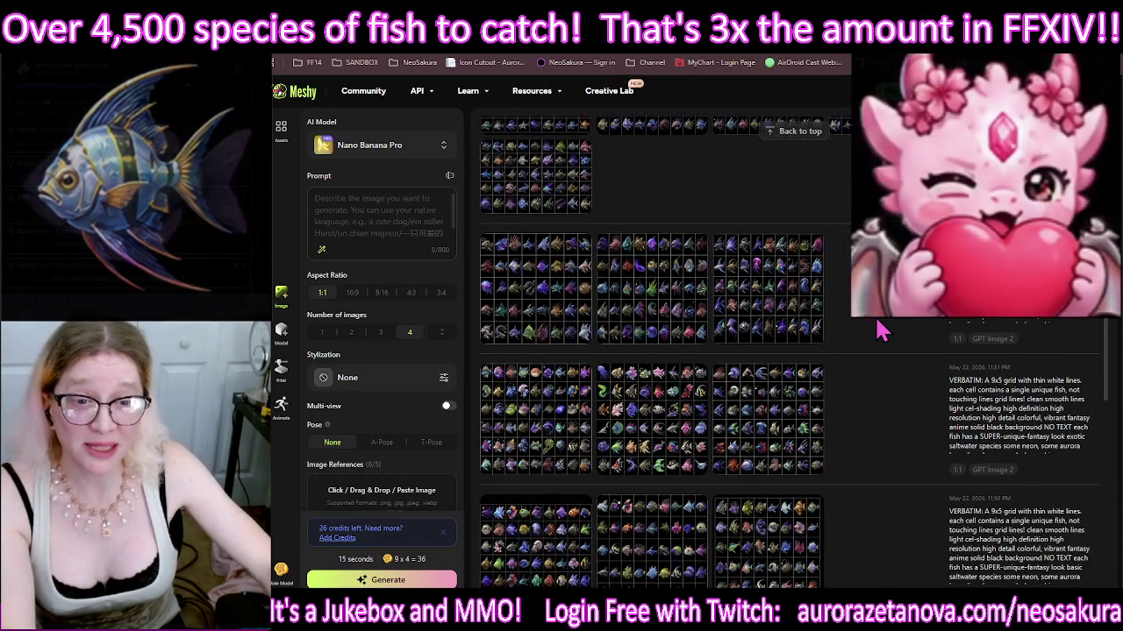
scroll(888, 346, "down", 2)
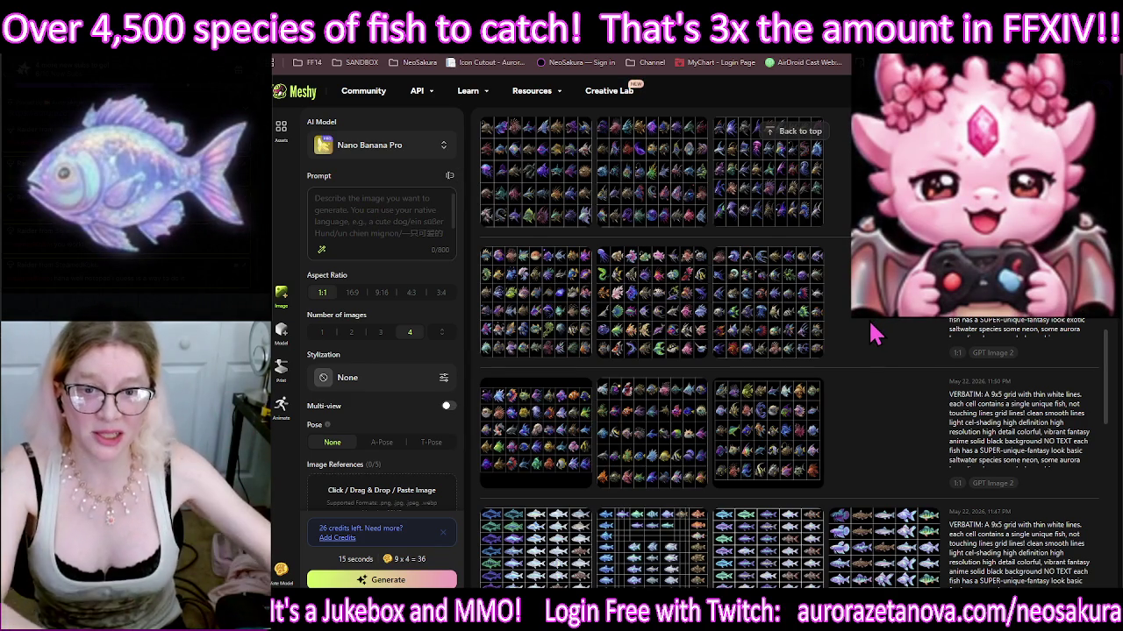
Step: Set the image AI model to GPT Image 2 and open a fish sprite sheet full-size
left_click(434, 147)
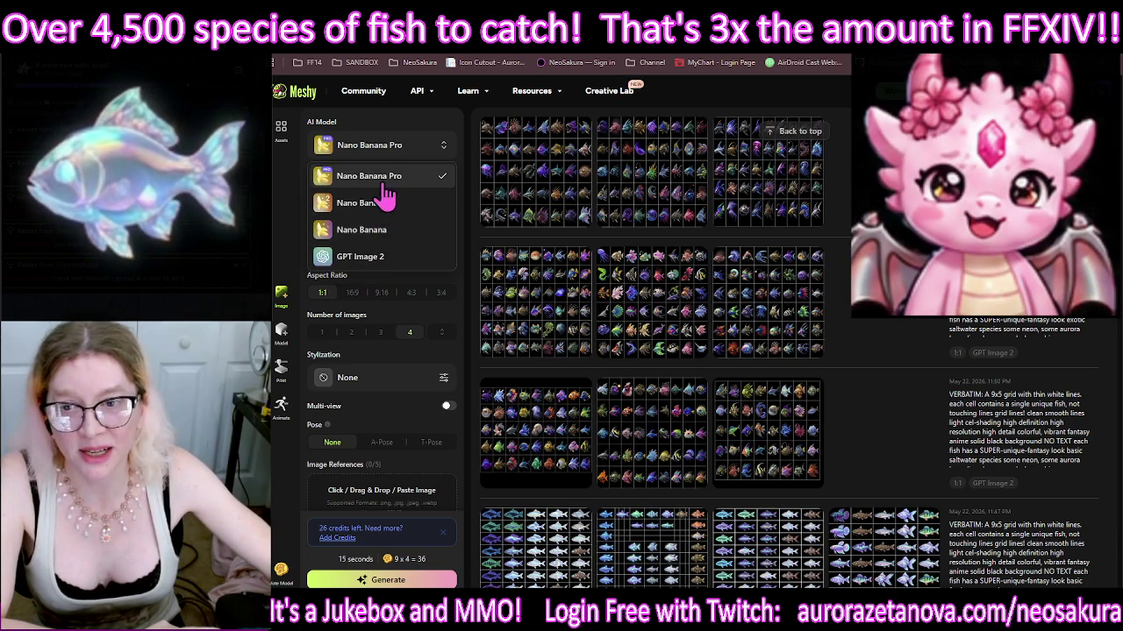
left_click(369, 256)
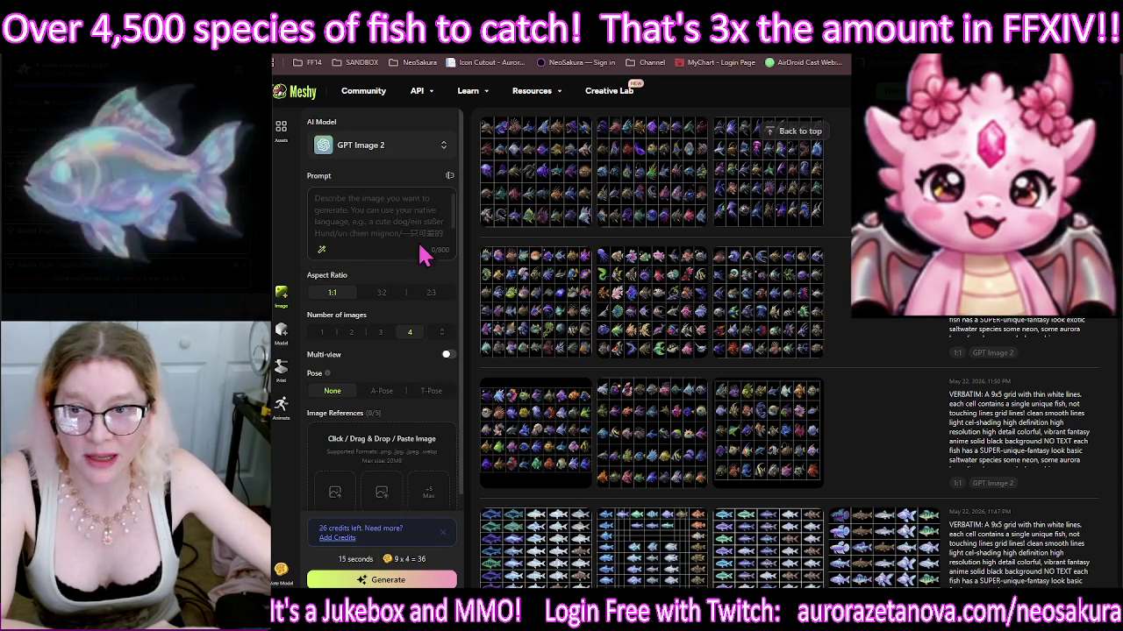
left_click(379, 214)
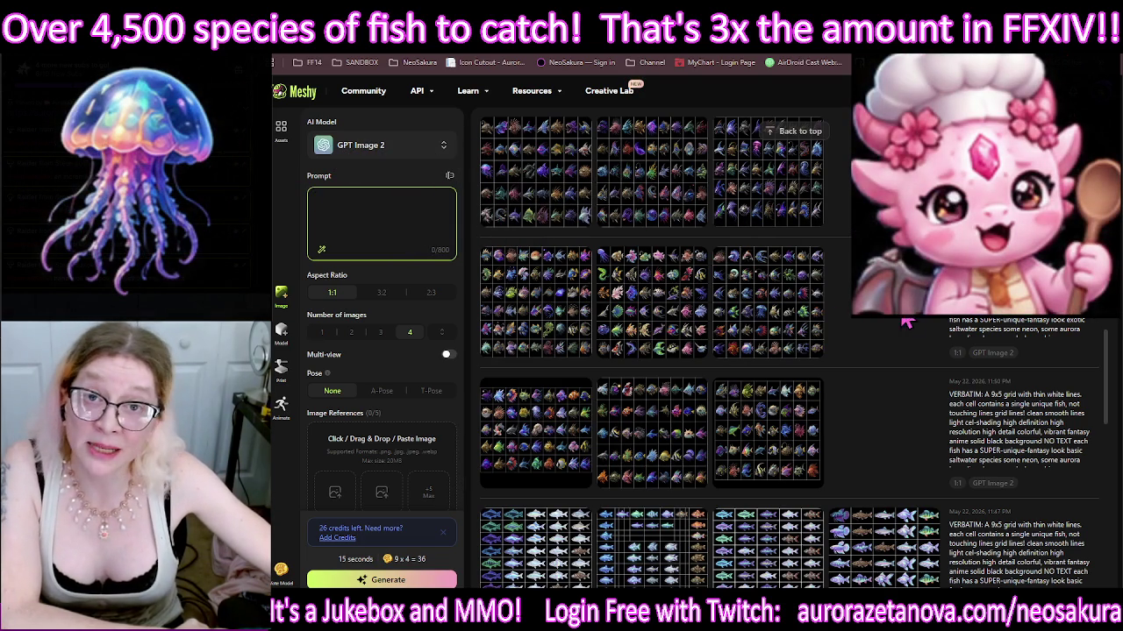
left_click(549, 157)
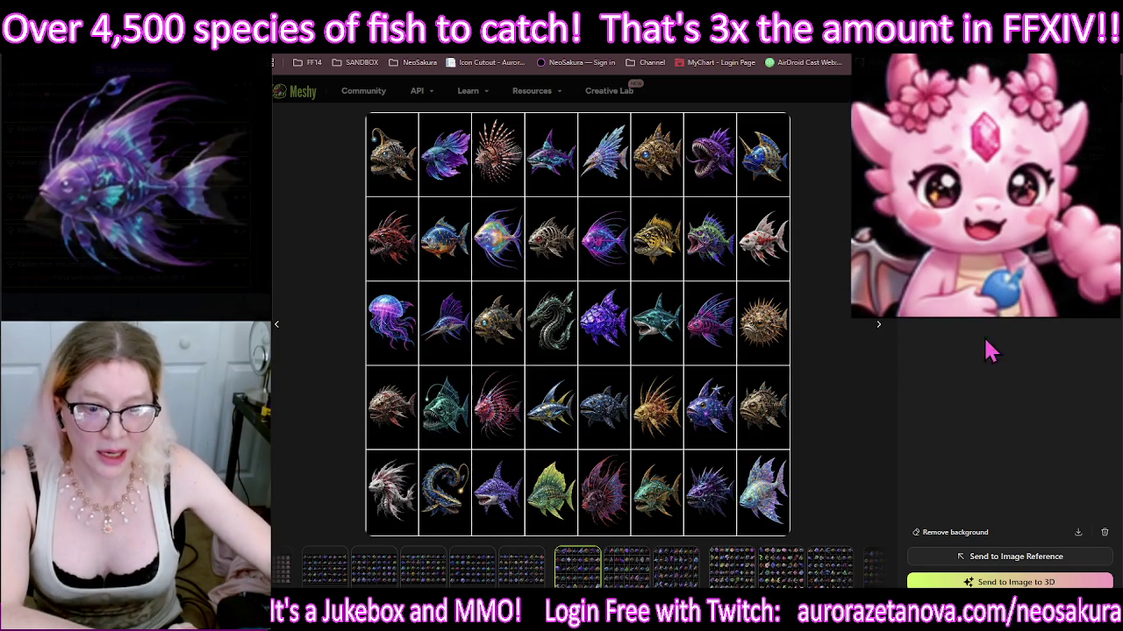
Step: Browse seven more fish sprite sheets in the viewer, then return to the Icon Cutout tab
left_click(629, 579)
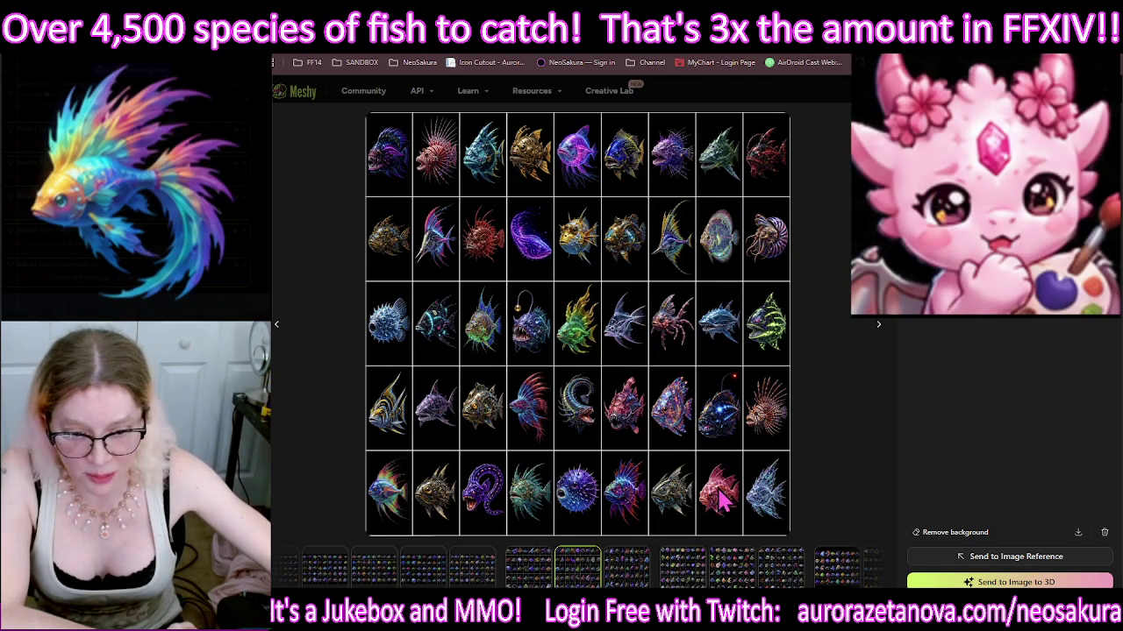
left_click(626, 575)
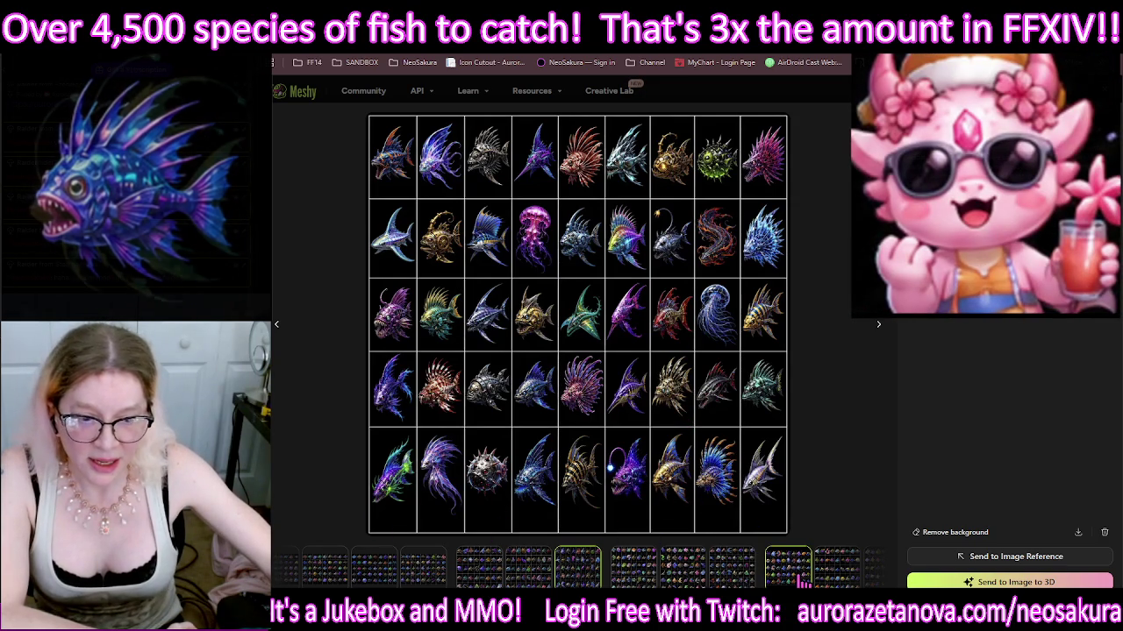
left_click(790, 568)
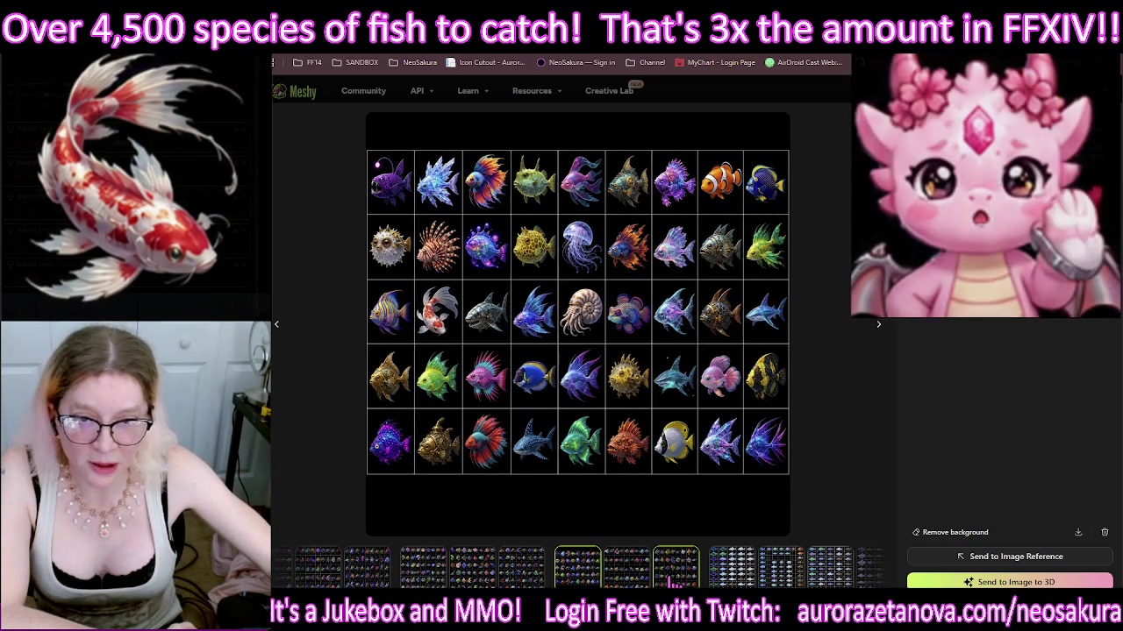
left_click(828, 571)
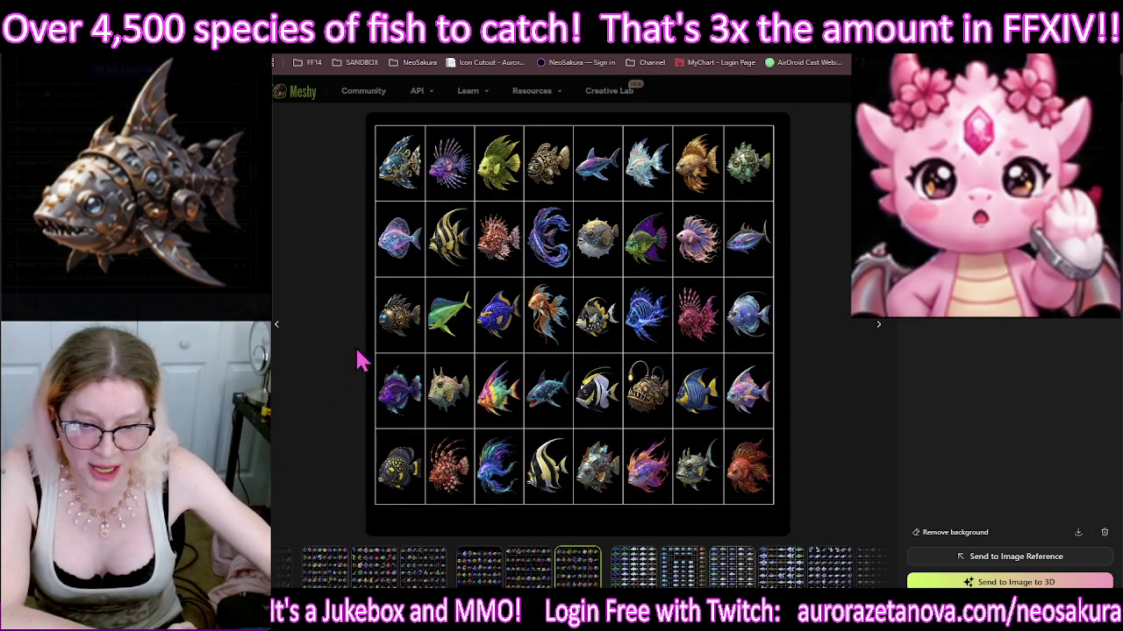
left_click(834, 431)
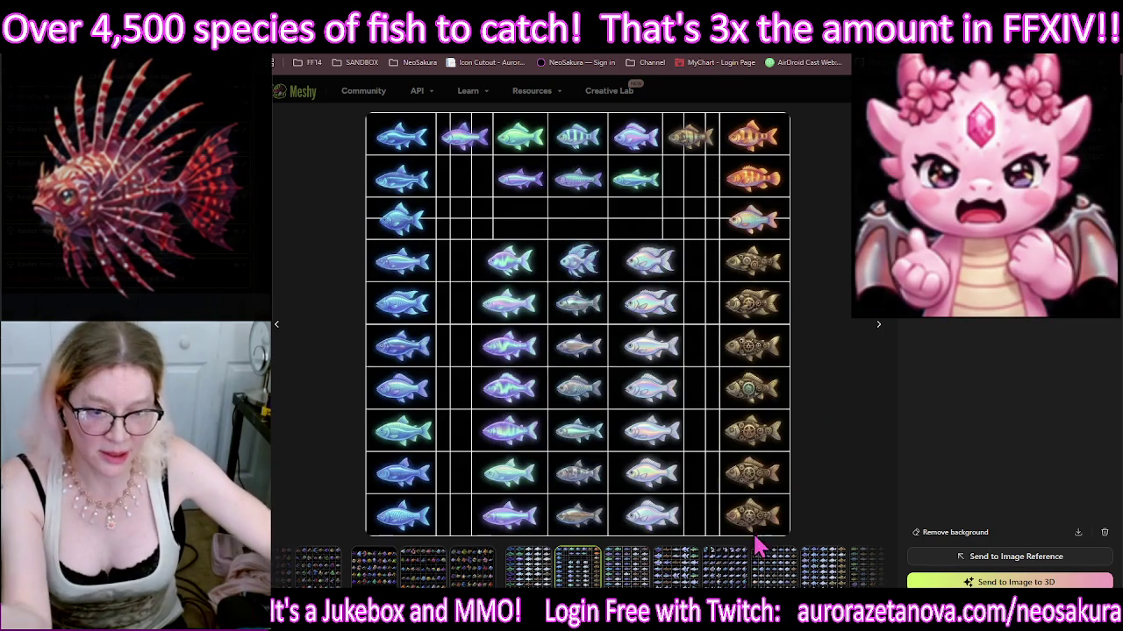
left_click(849, 339)
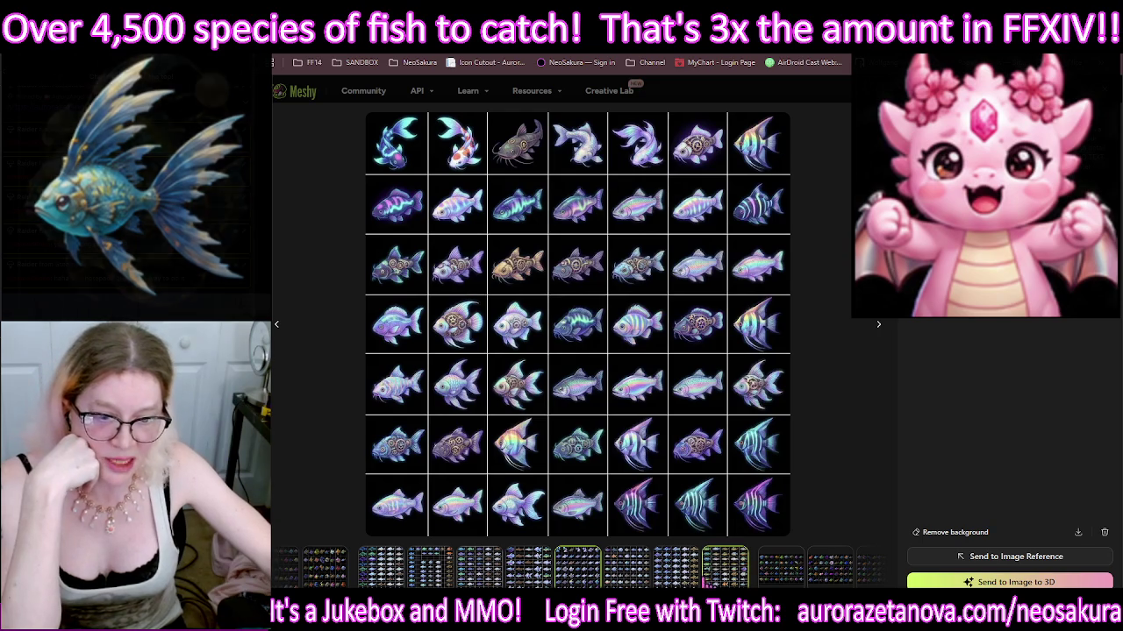
left_click(681, 577)
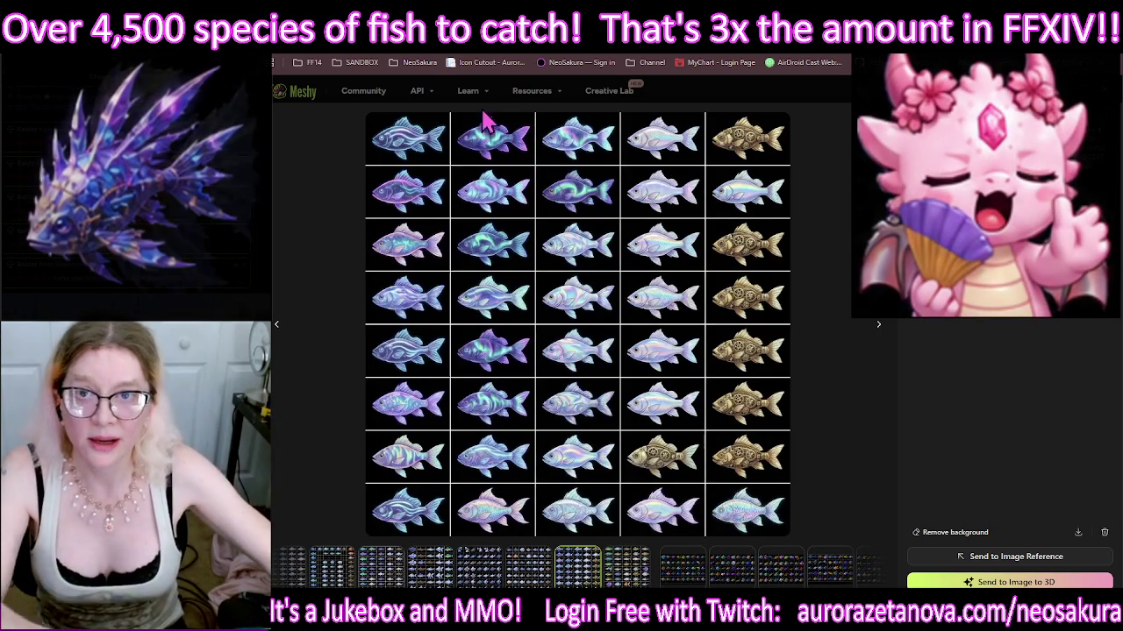
key("ctrl+Tab")
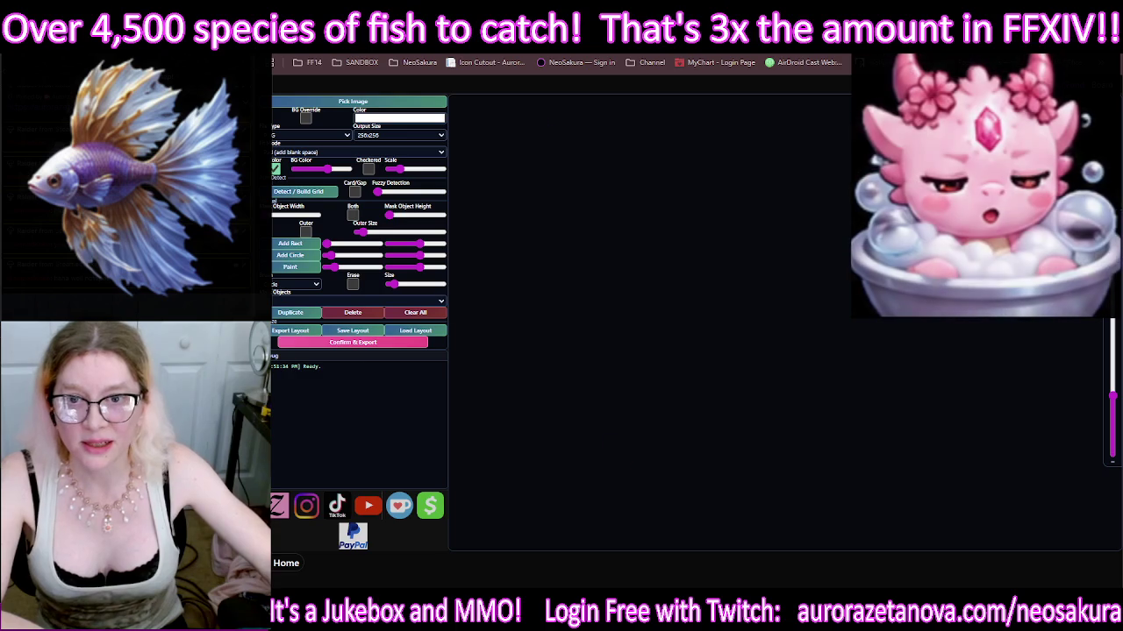
Step: Bring the browser back to the Meshy tab with the 8-by-5 fish sheet open
left_click(524, 48)
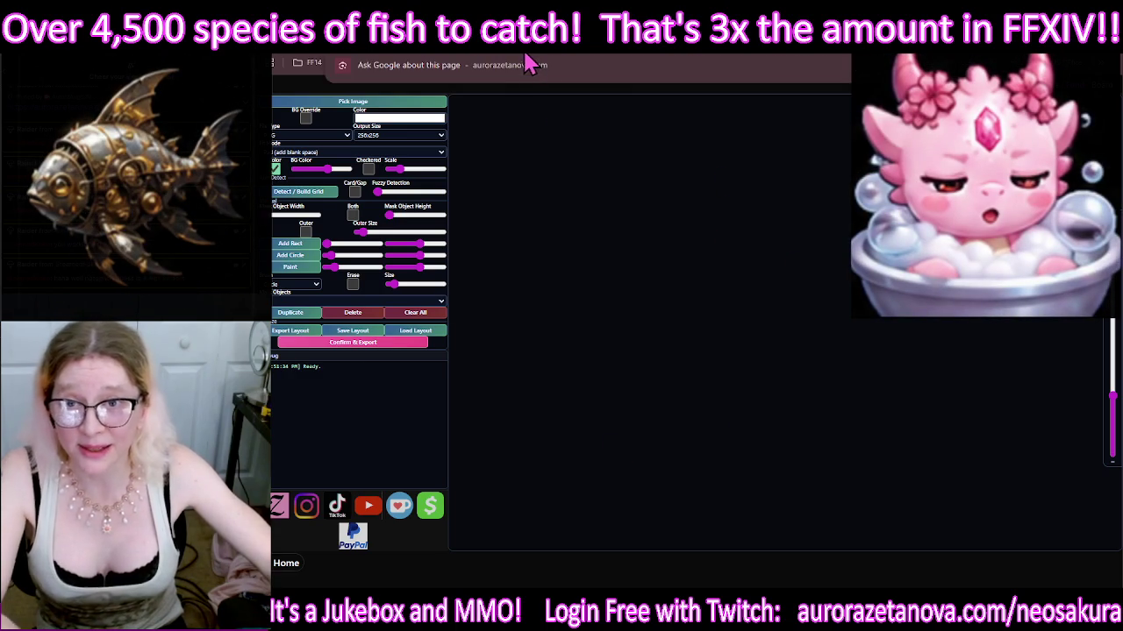
key("alt+Tab")
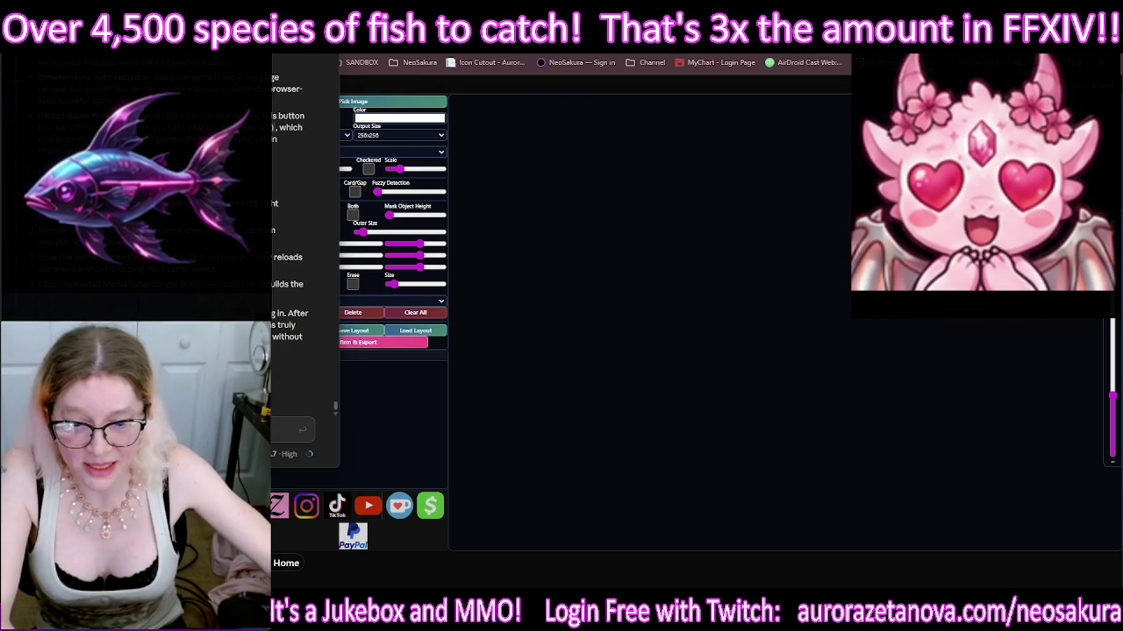
left_click(529, 581)
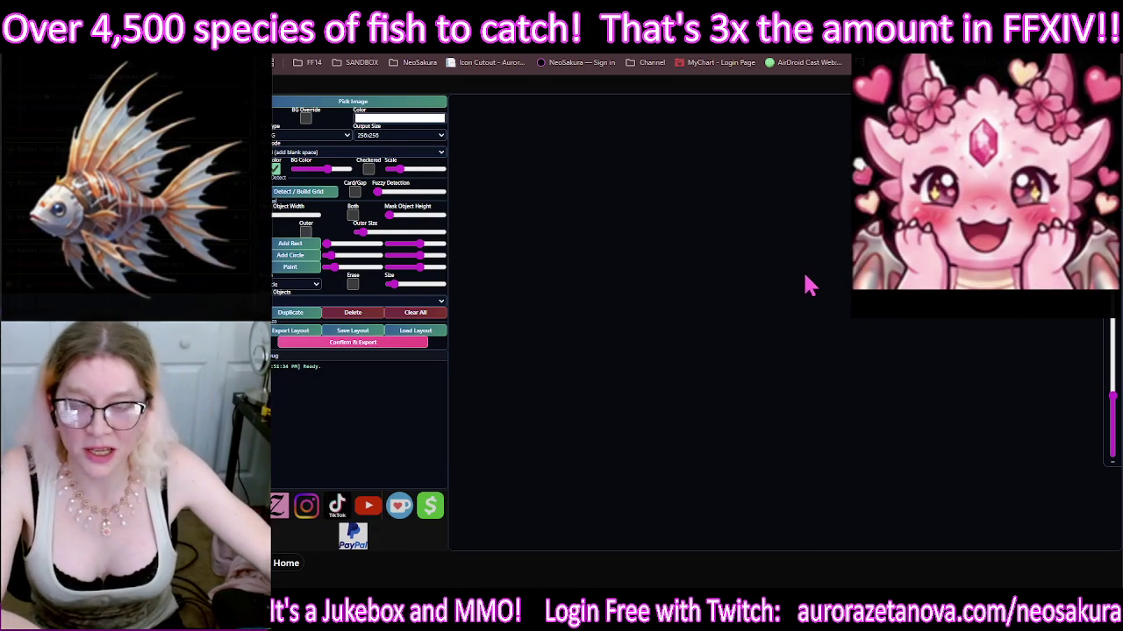
left_click(491, 35)
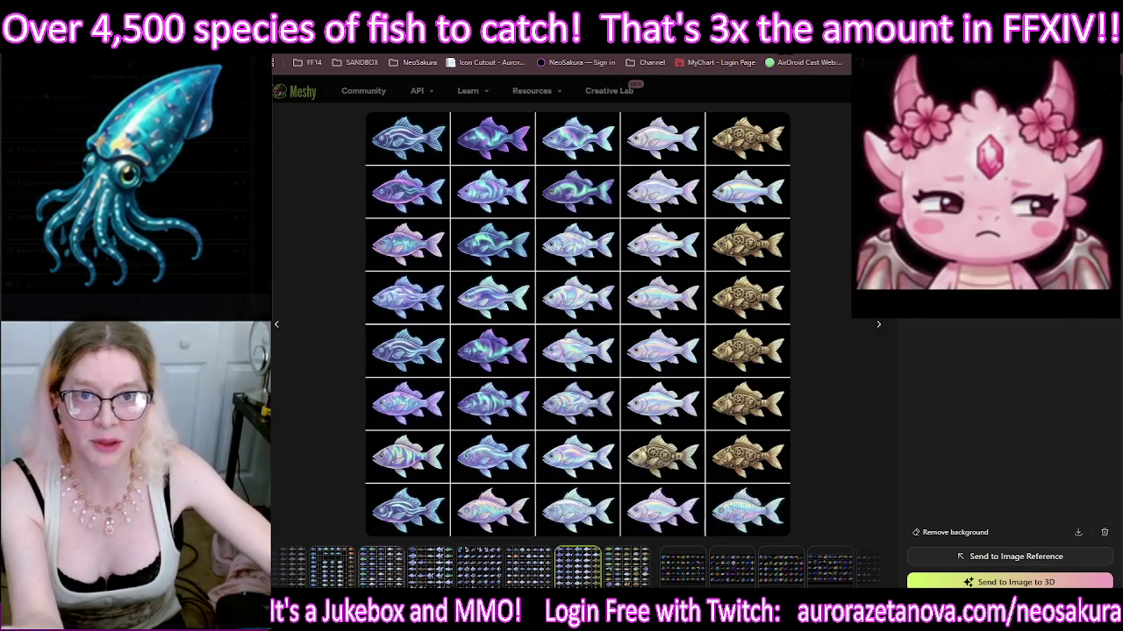
Step: Download a fish sprite-sheet image from Meshy and open Icon Cutout's image picker
left_click(833, 87)
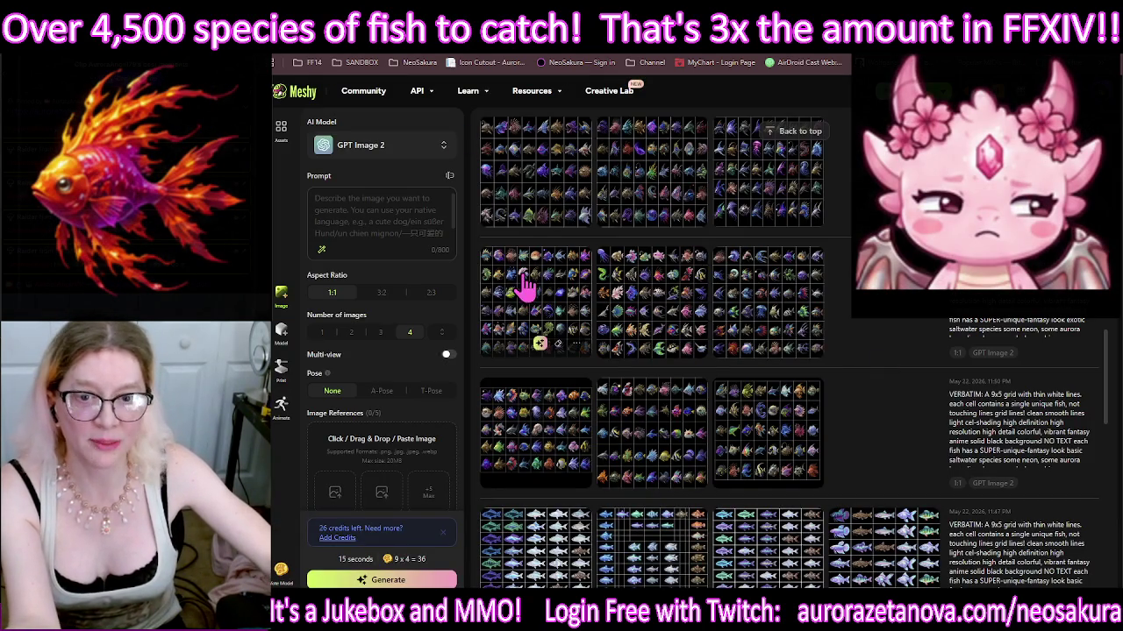
right_click(581, 359)
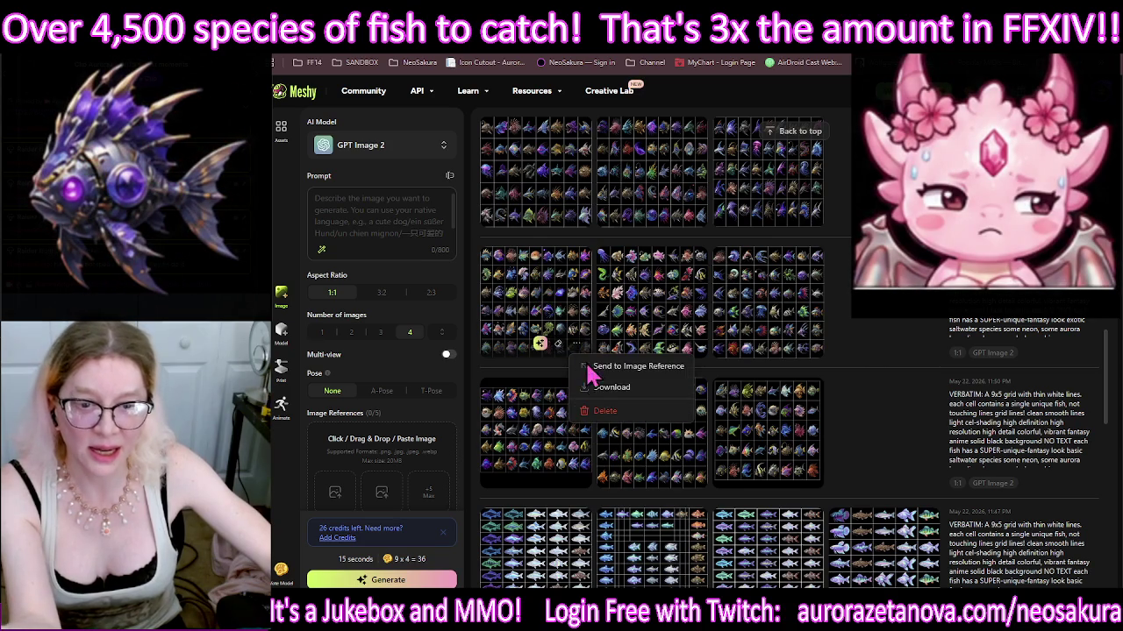
left_click(615, 389)
mouse_move(651, 431)
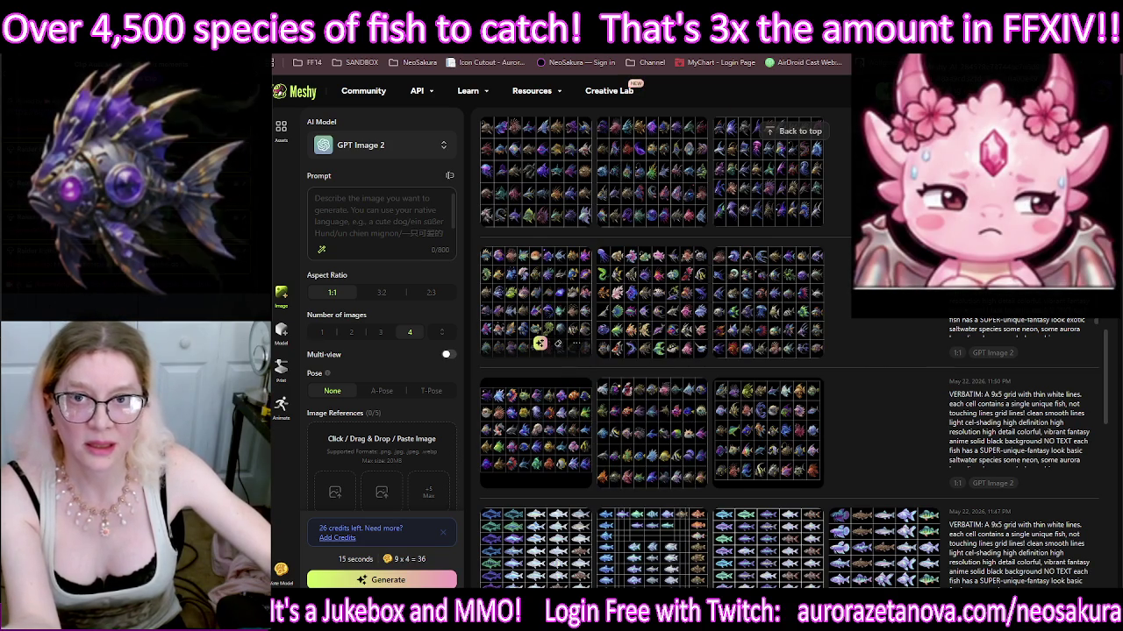
key("ctrl+Tab")
left_click(382, 103)
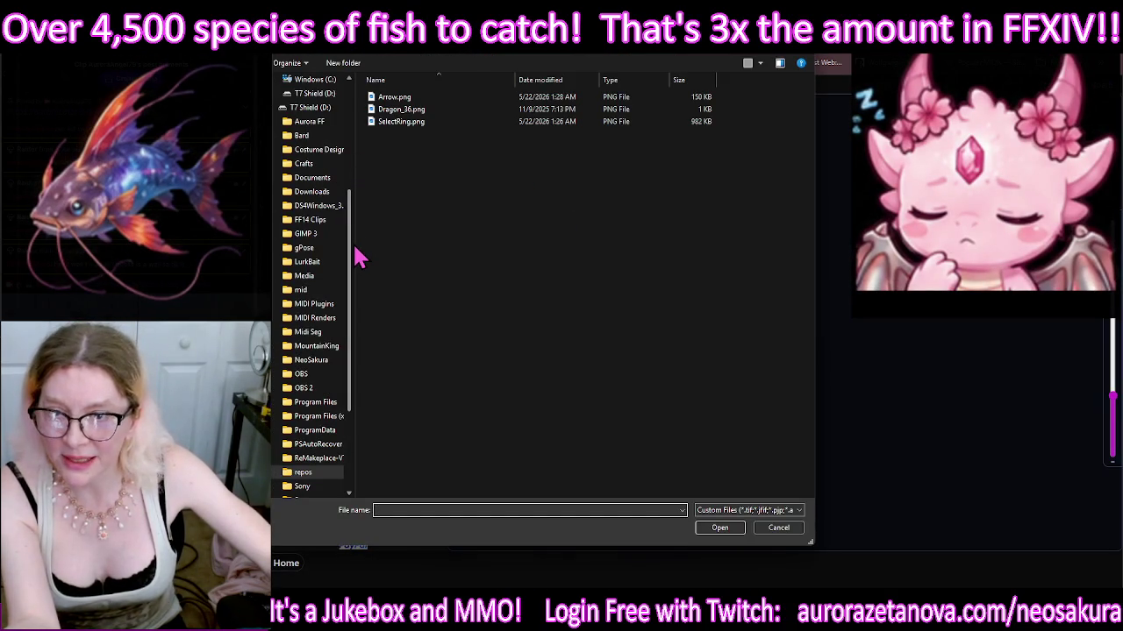
Step: Load the fish sheet, detect its grid, enlarge mask height, and export all 54 icons
left_click(319, 192)
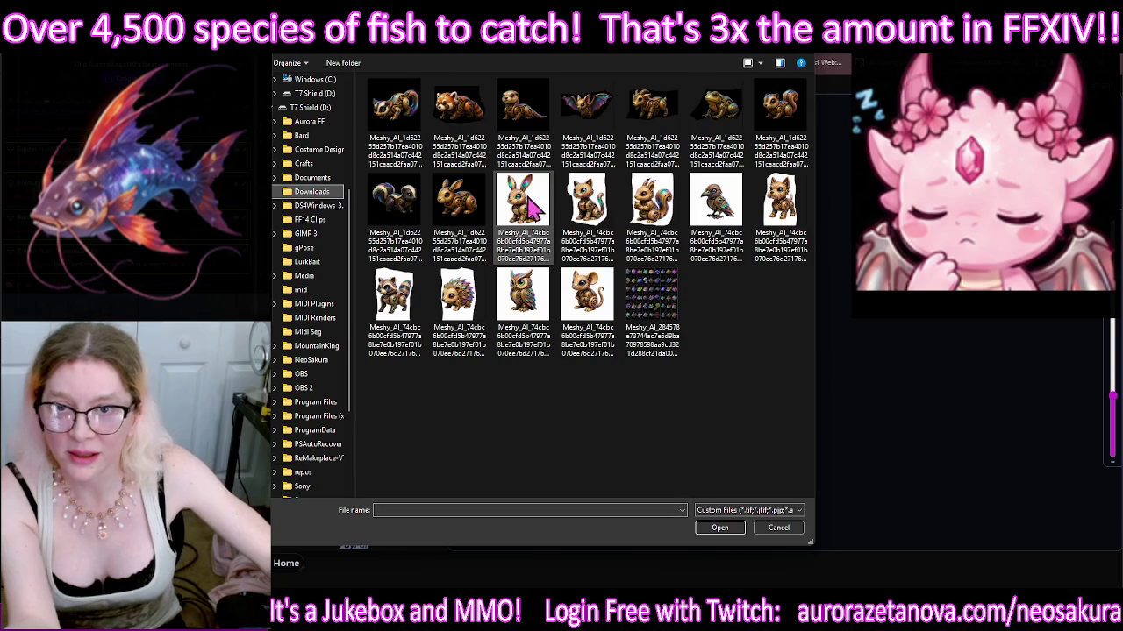
double_click(681, 311)
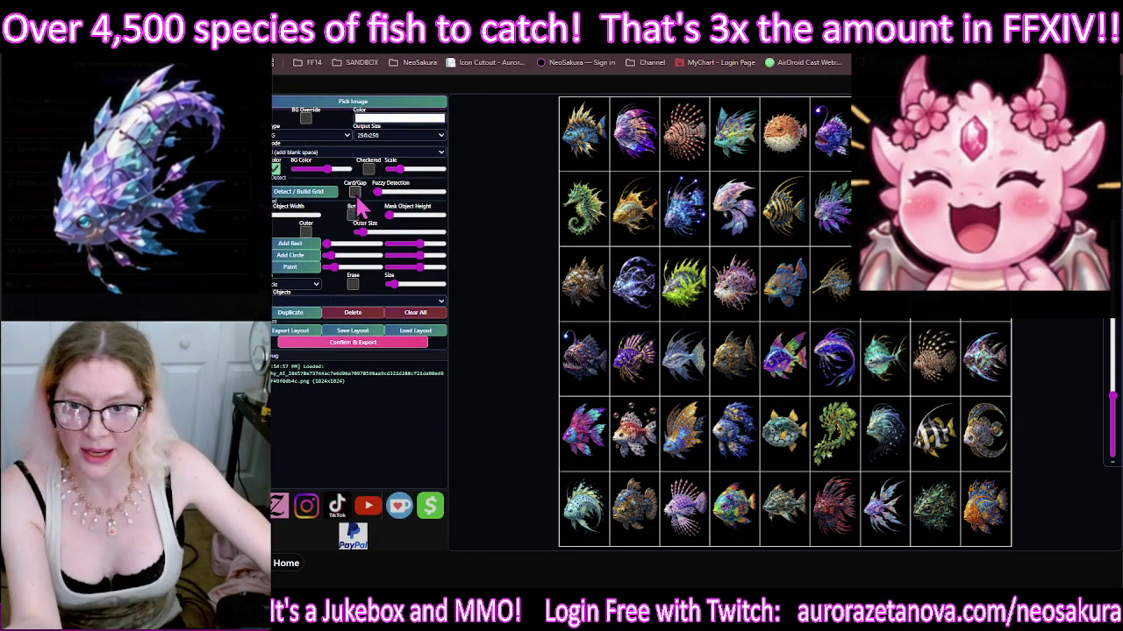
left_click(369, 170)
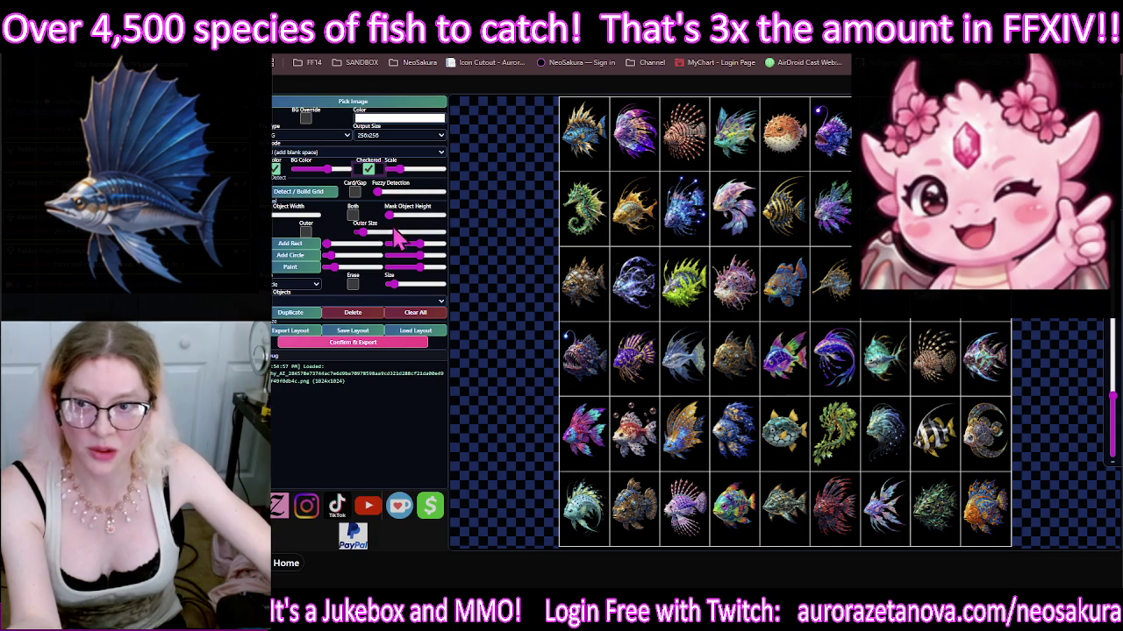
left_click(296, 195)
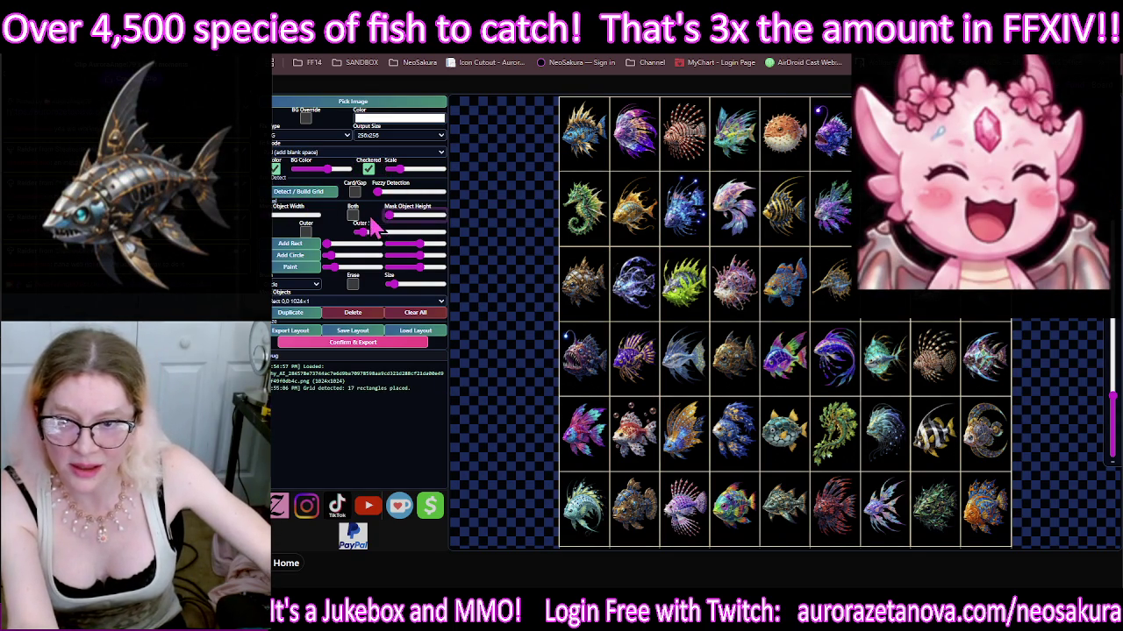
left_click_drag(394, 221, 410, 220)
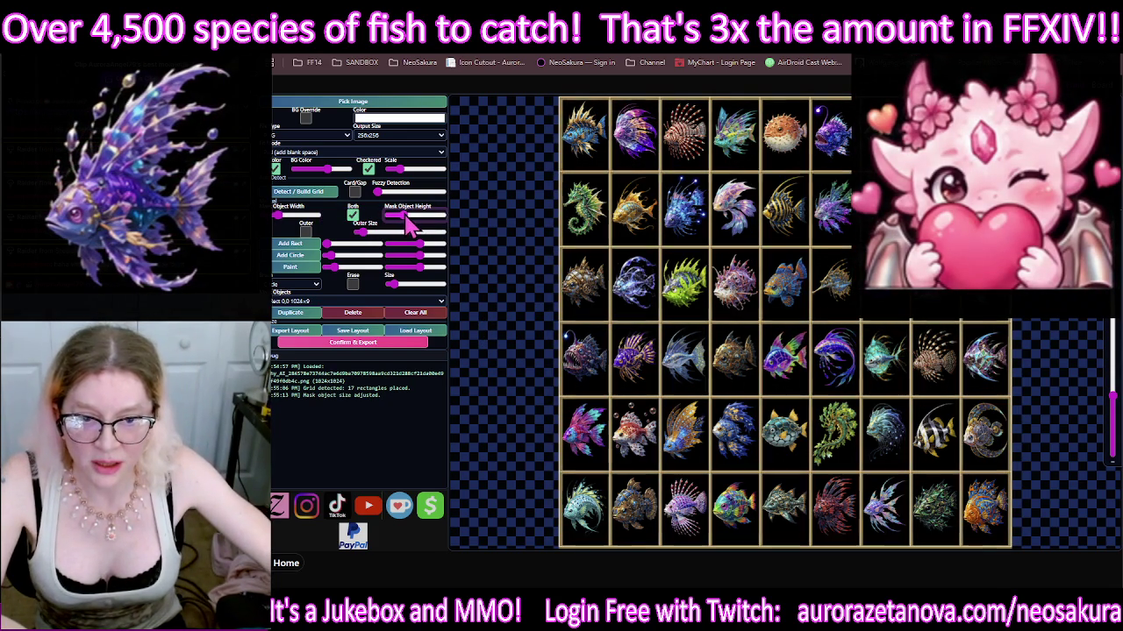
left_click(367, 344)
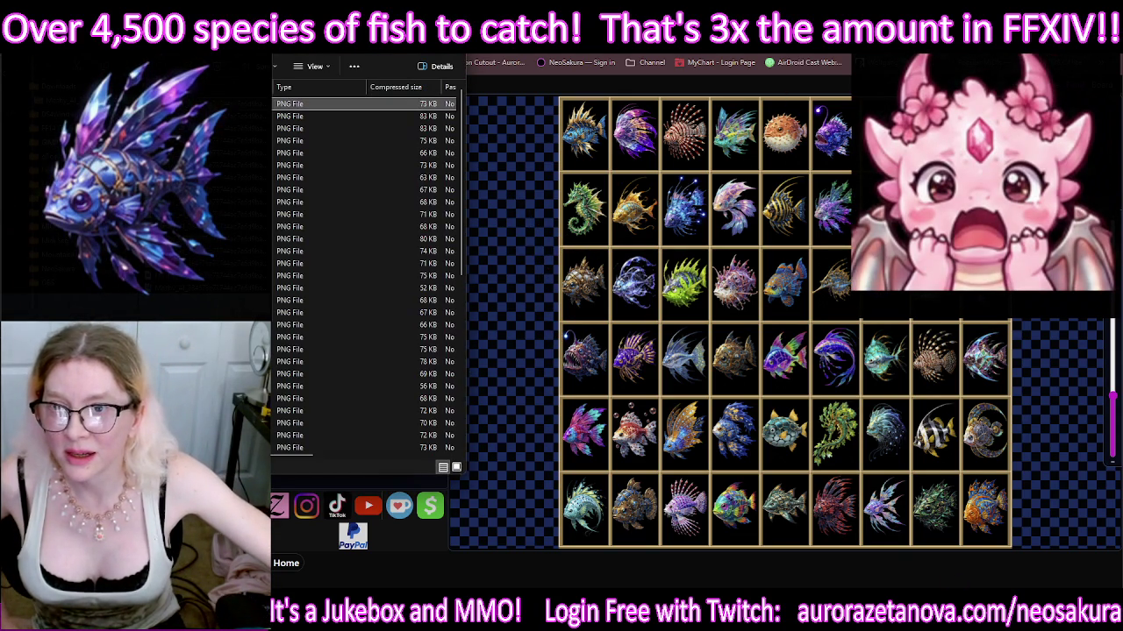
double_click(441, 298)
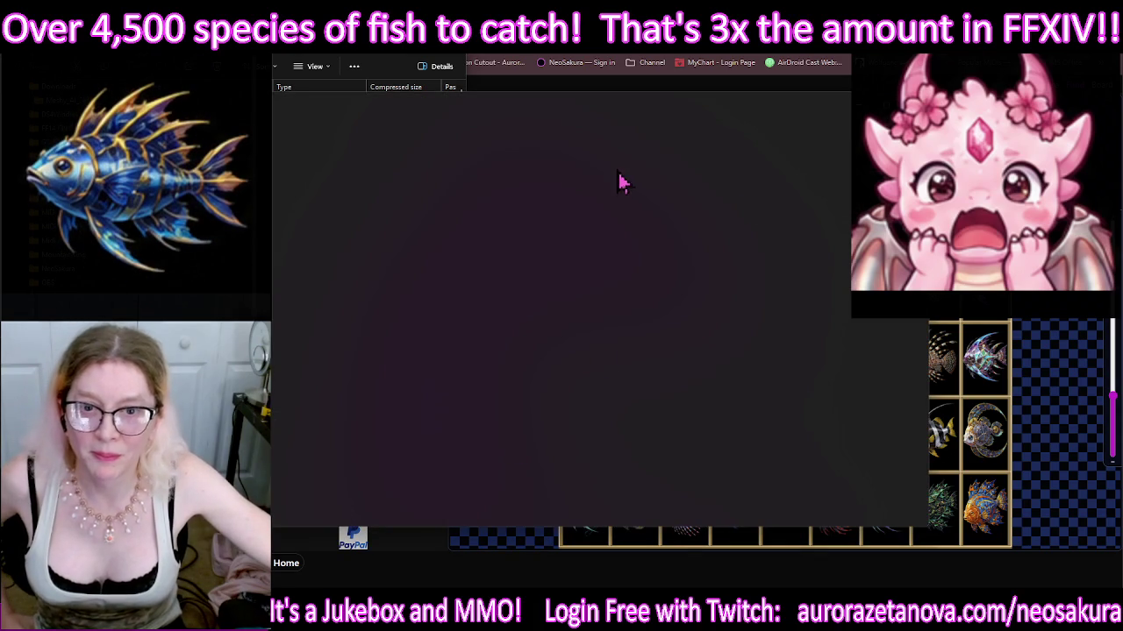
key("alt+F4")
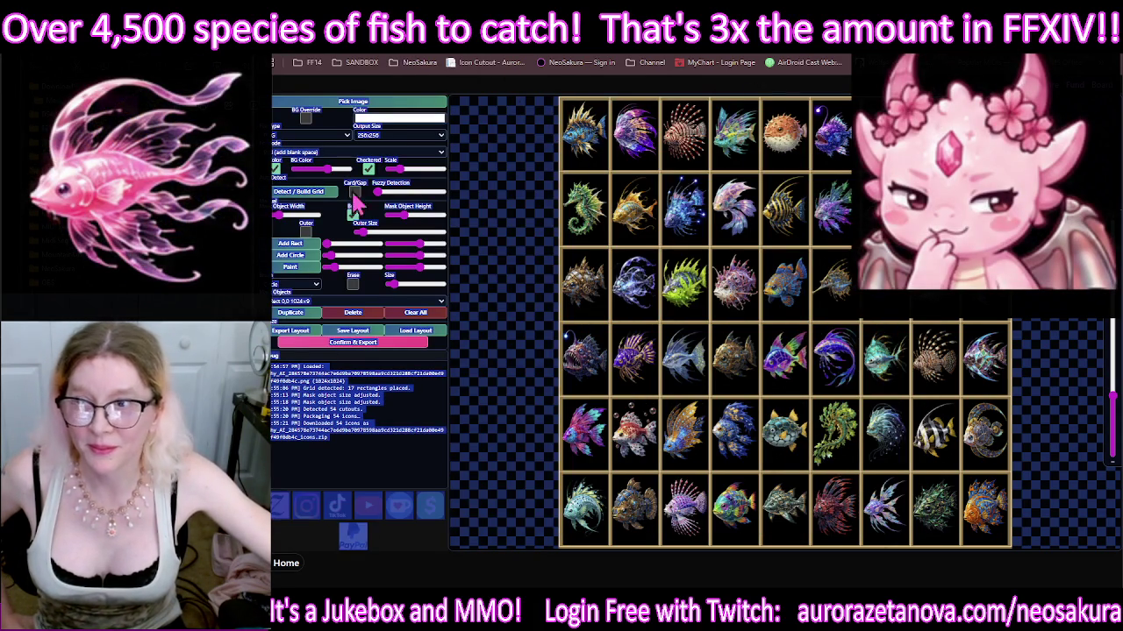
key("alt+Tab")
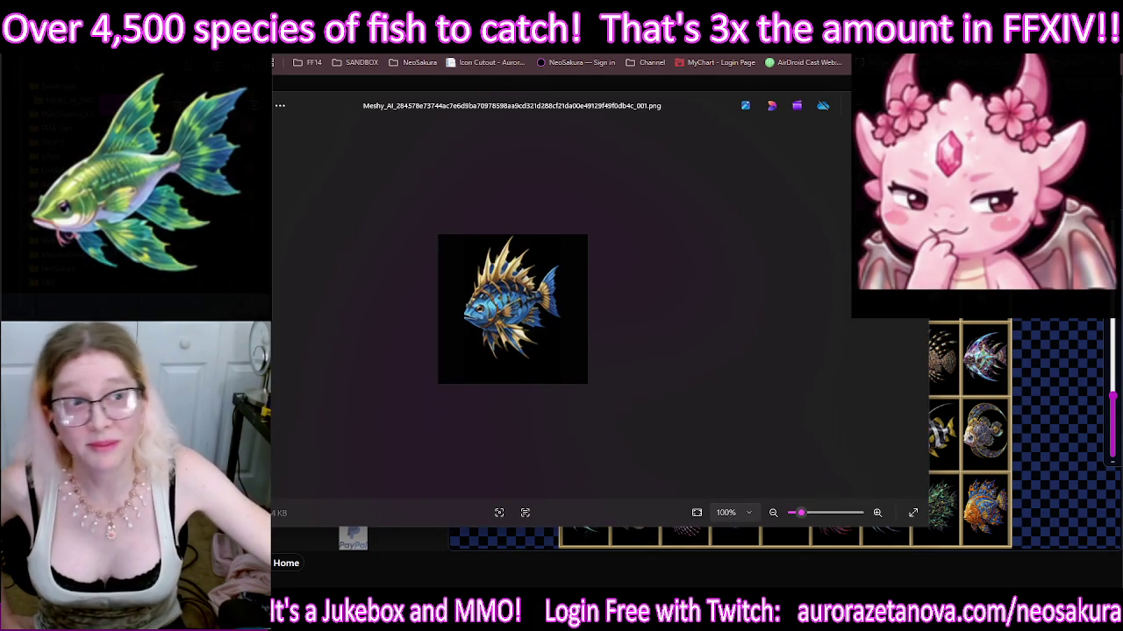
key("alt+F4")
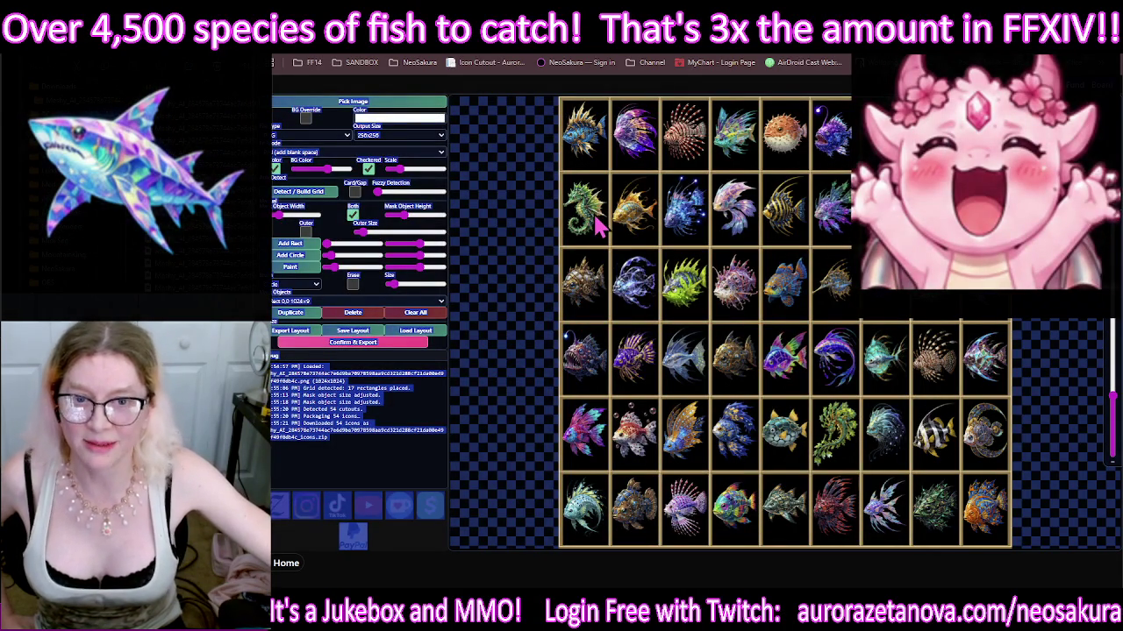
Step: Drag the vertical grid dividers into the gaps between fish columns, fine-tuning one zoomed in
left_click_drag(647, 208, 619, 207)
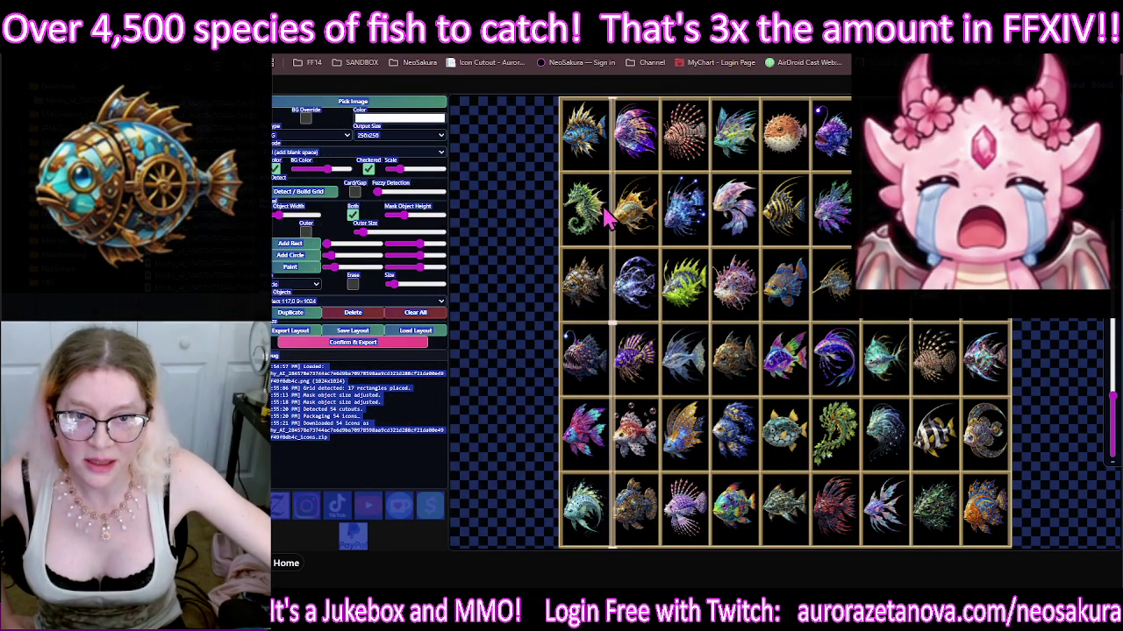
left_click_drag(619, 207, 638, 224)
scroll(643, 227, "up", 5)
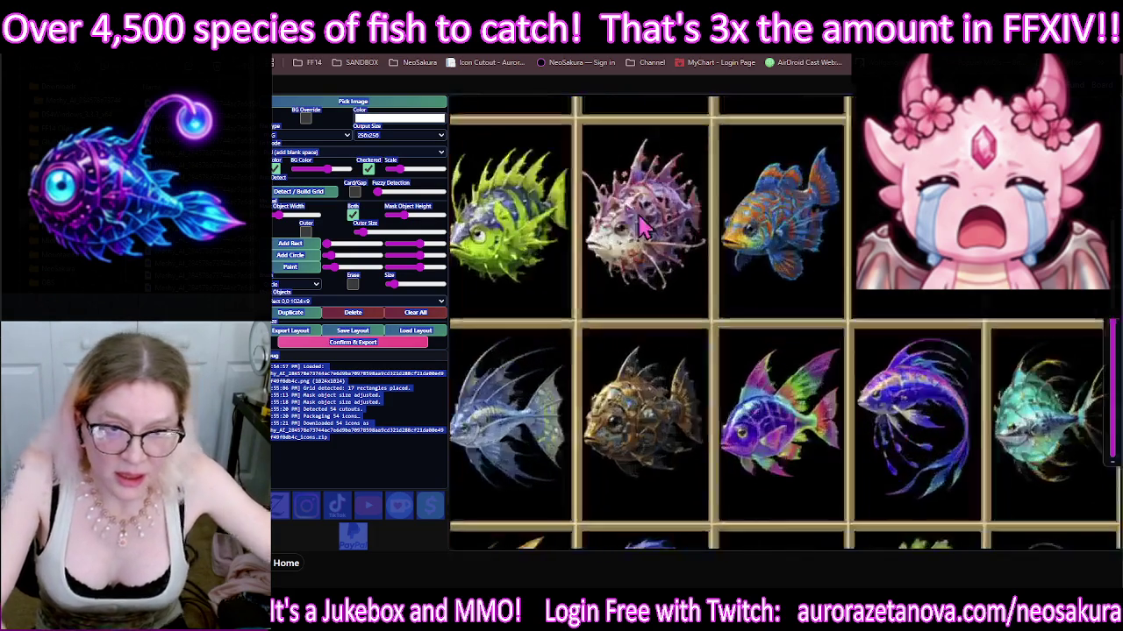
mouse_move(719, 289)
left_mouse_down()
mouse_move(693, 275)
mouse_move(714, 292)
left_mouse_up()
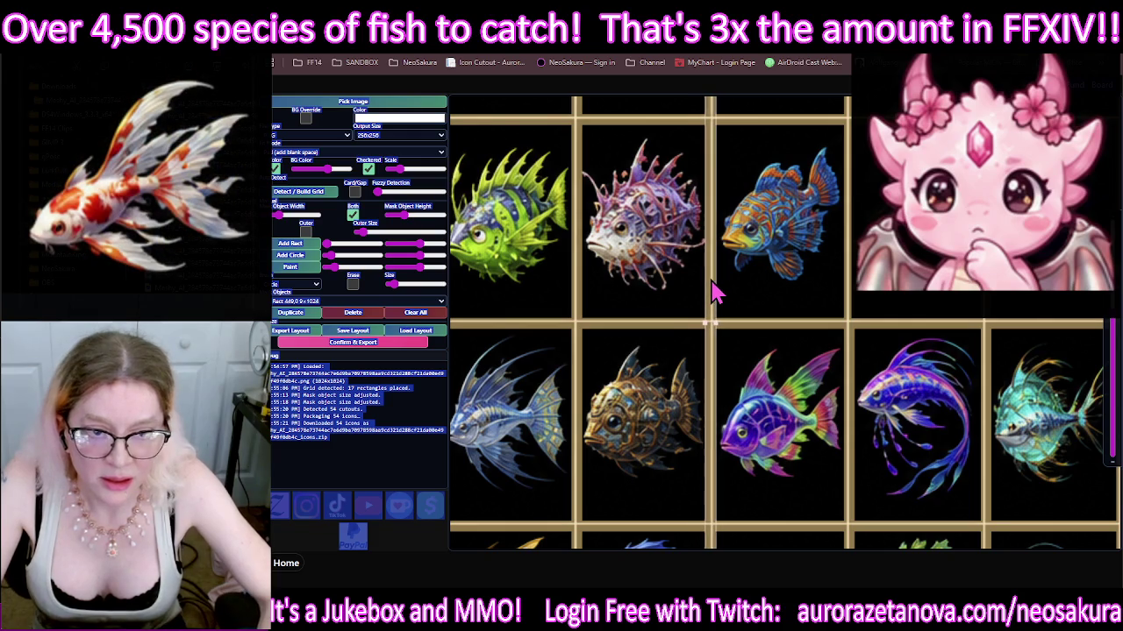
left_click_drag(718, 324, 722, 328)
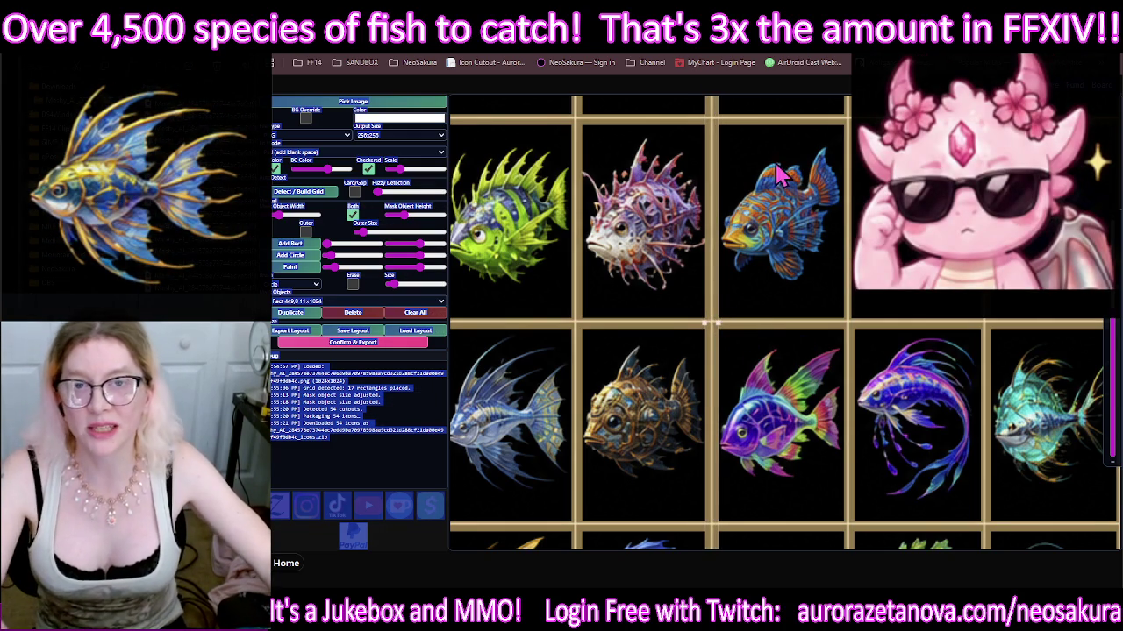
scroll(789, 228, "down", 1)
scroll(797, 171, "down", 1)
scroll(800, 176, "down", 1)
scroll(816, 200, "down", 2)
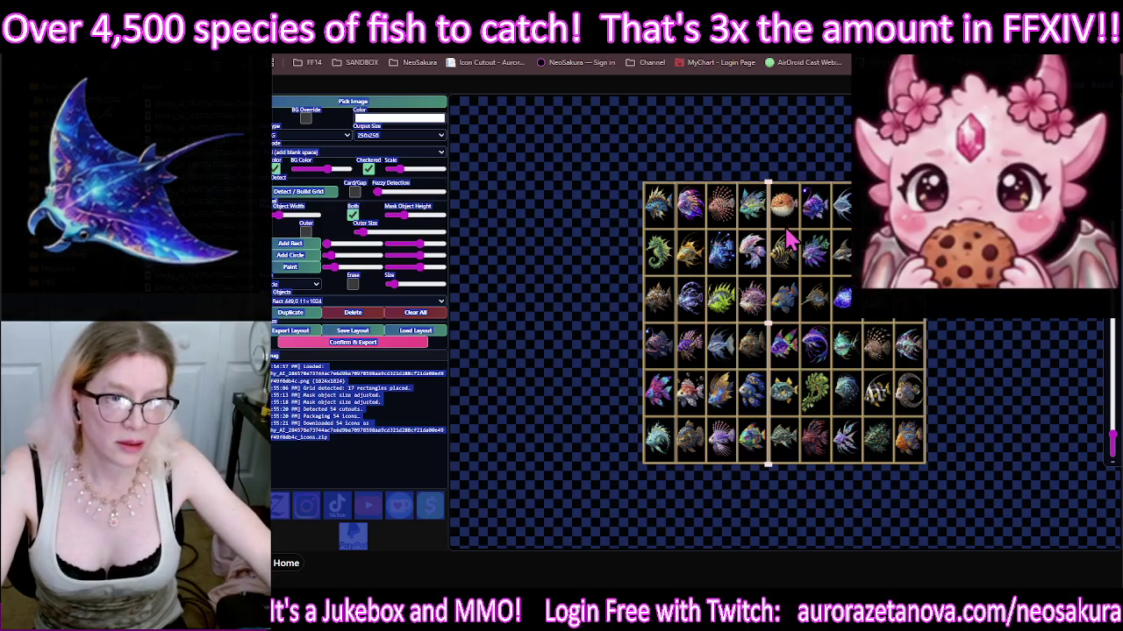
scroll(702, 233, "down", 2)
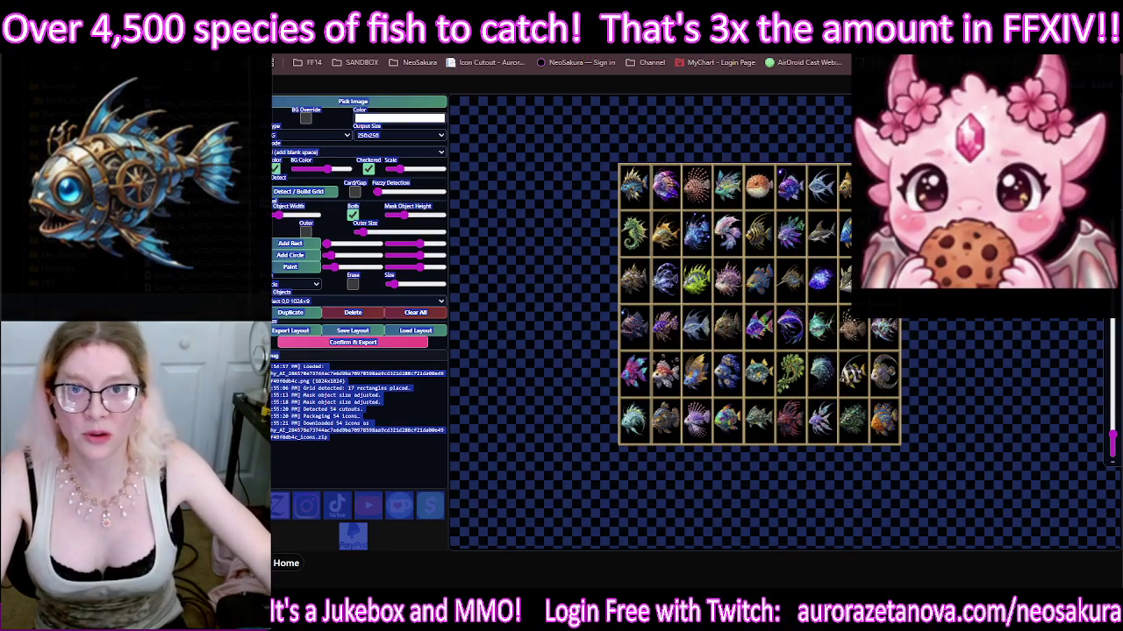
Step: Open Meshy's pink dragon emote sheet full-size, then minimize the browser
key("ctrl+Tab")
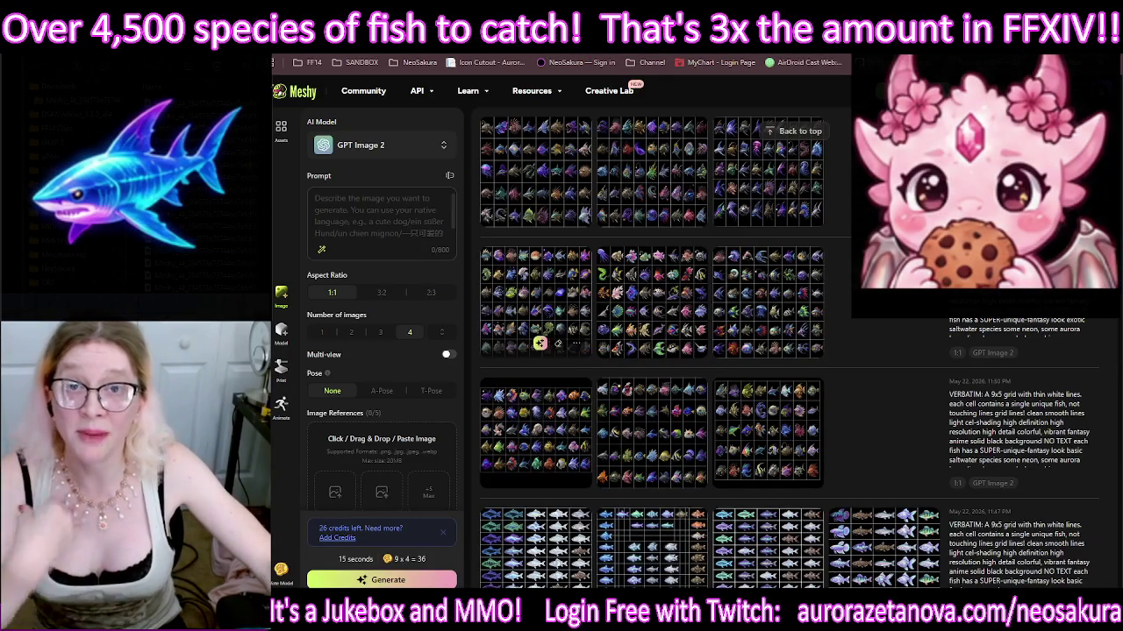
scroll(693, 274, "up", 3)
scroll(789, 298, "up", 2)
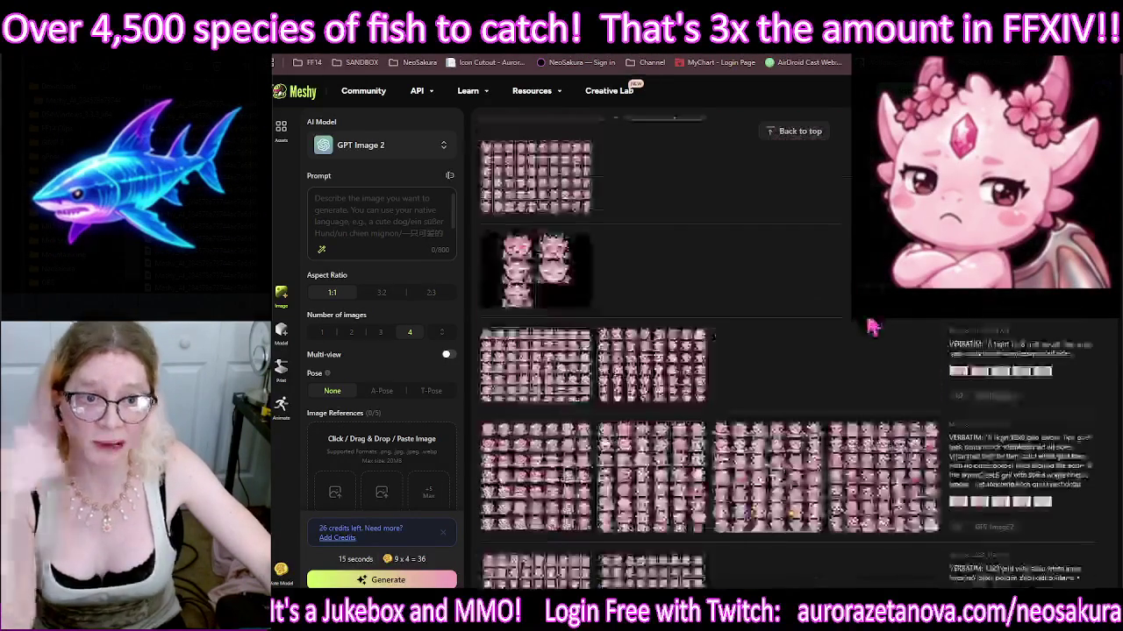
scroll(871, 327, "up", 2)
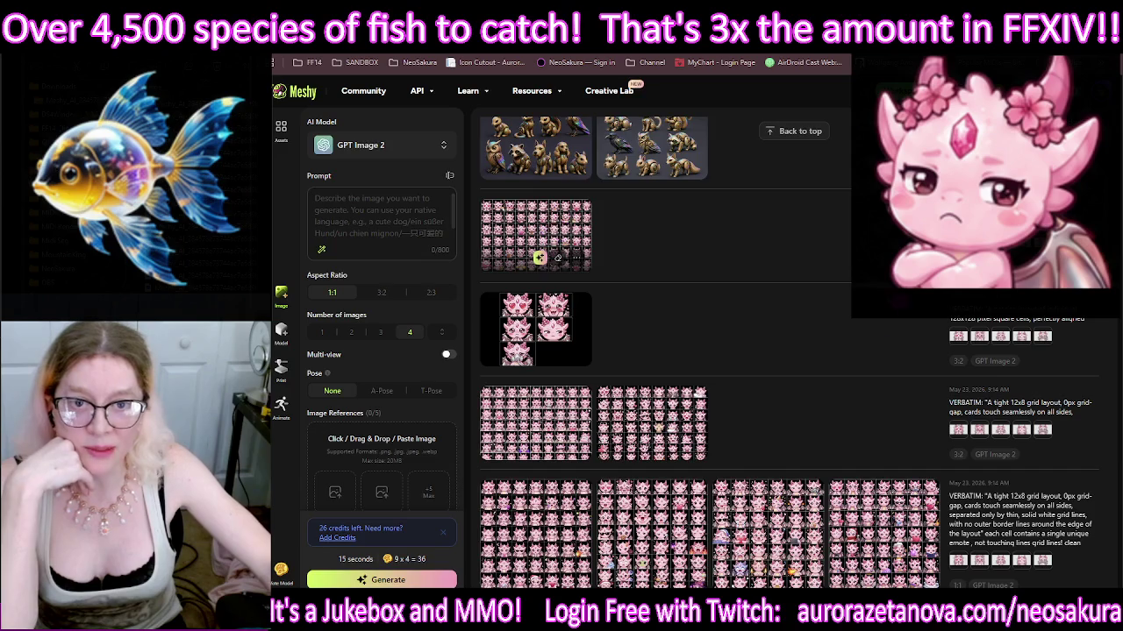
left_click(536, 230)
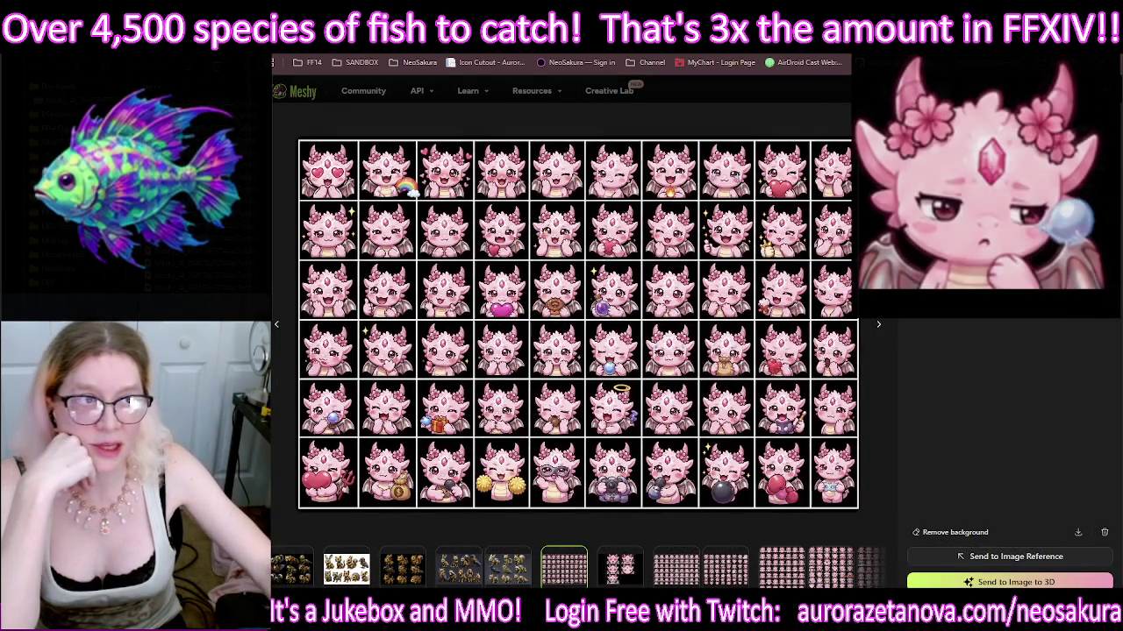
key("super+Down")
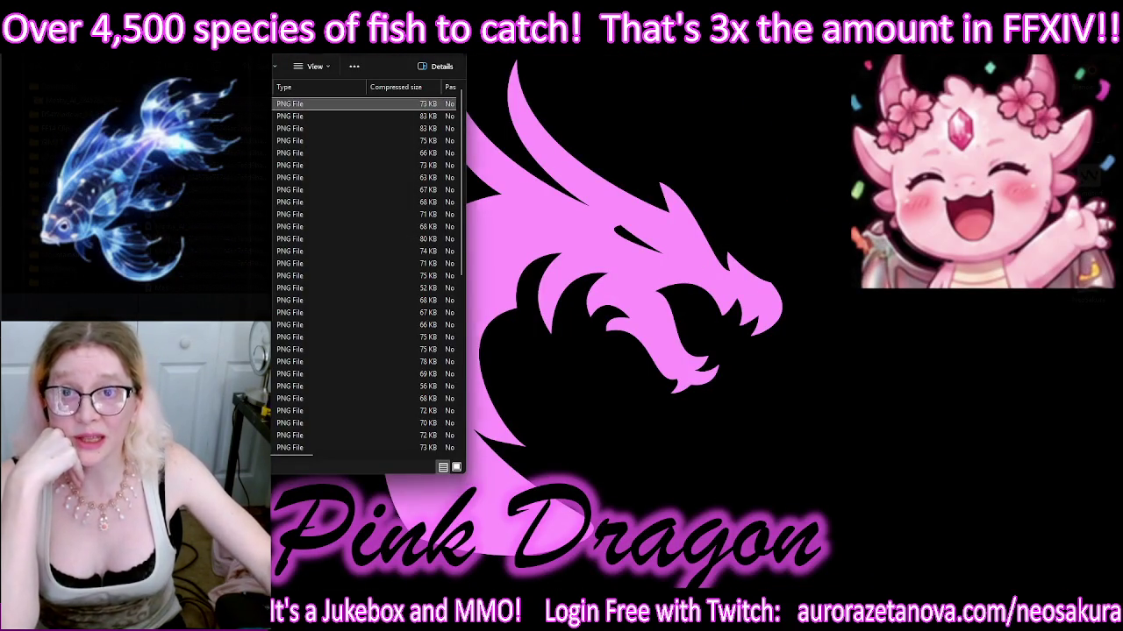
Step: Minimize the zip's list of extracted icon PNGs to get back to the dragon emote sheet
key("super+Down")
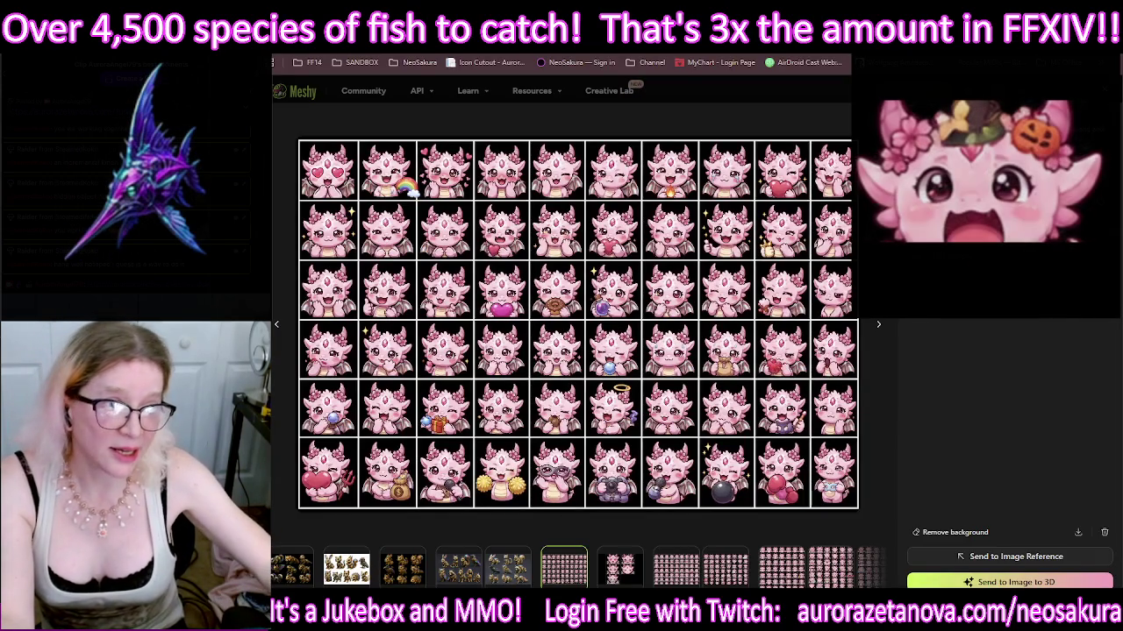
Step: Close the full-size emote sheet and scroll back through the earlier fish sprite-sheet generations
key("Escape")
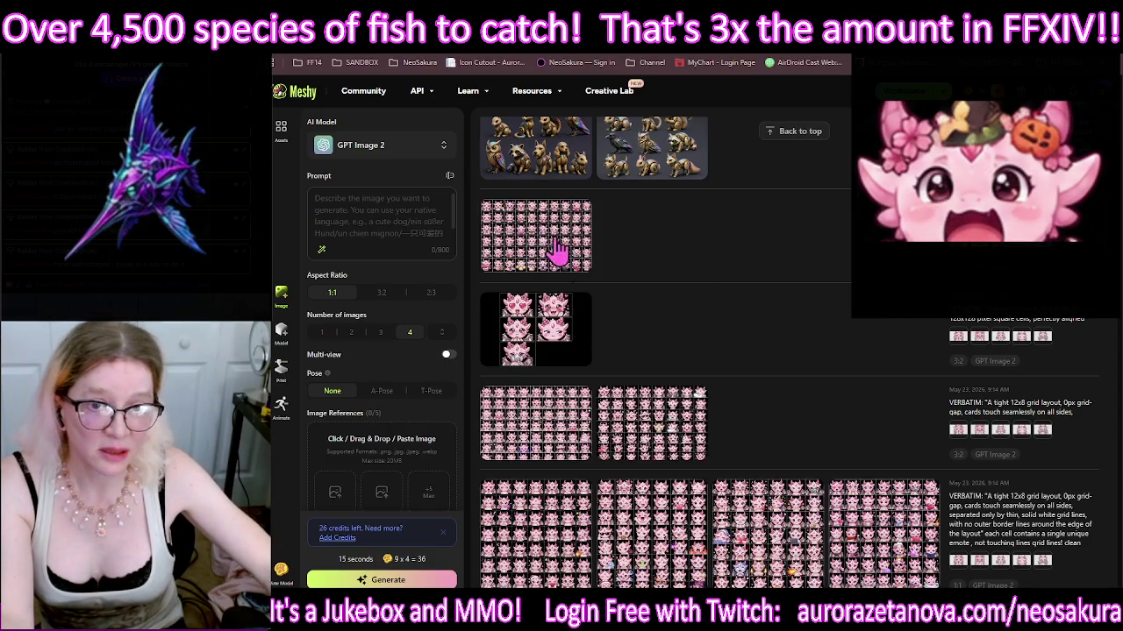
scroll(791, 271, "down", 5)
scroll(534, 323, "down", 5)
scroll(731, 333, "down", 5)
scroll(714, 319, "down", 5)
scroll(709, 310, "down", 5)
scroll(750, 261, "down", 5)
scroll(749, 262, "down", 1)
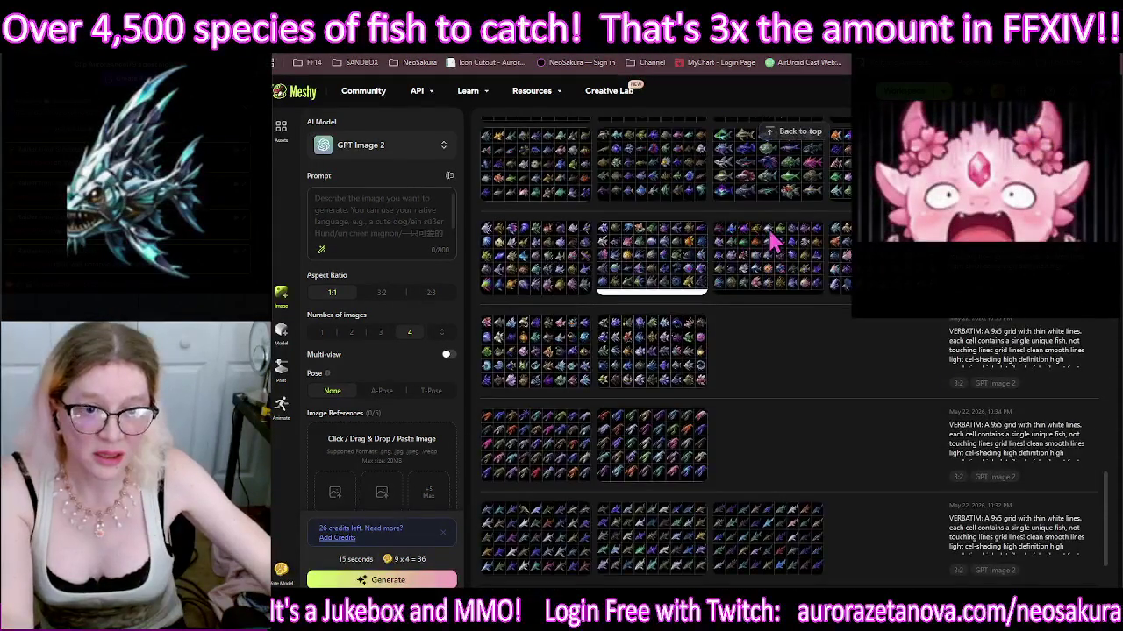
scroll(649, 474, "down", 5)
scroll(833, 333, "down", 5)
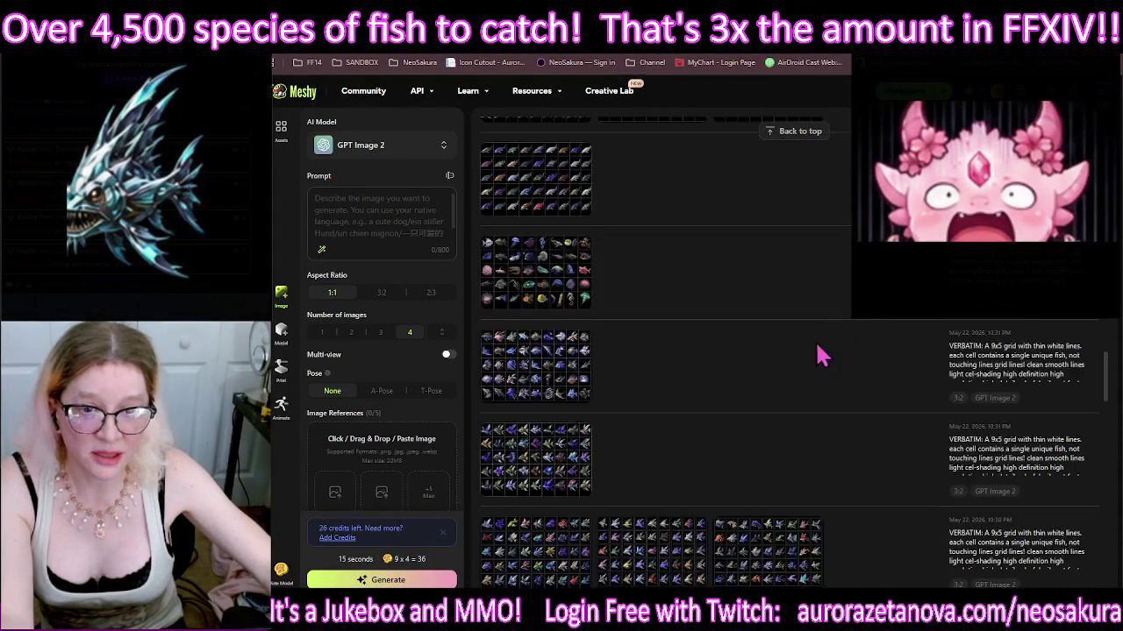
scroll(784, 319, "down", 5)
scroll(824, 319, "down", 5)
scroll(825, 319, "down", 5)
scroll(862, 271, "down", 5)
scroll(871, 272, "down", 5)
scroll(875, 290, "down", 5)
scroll(877, 351, "down", 2)
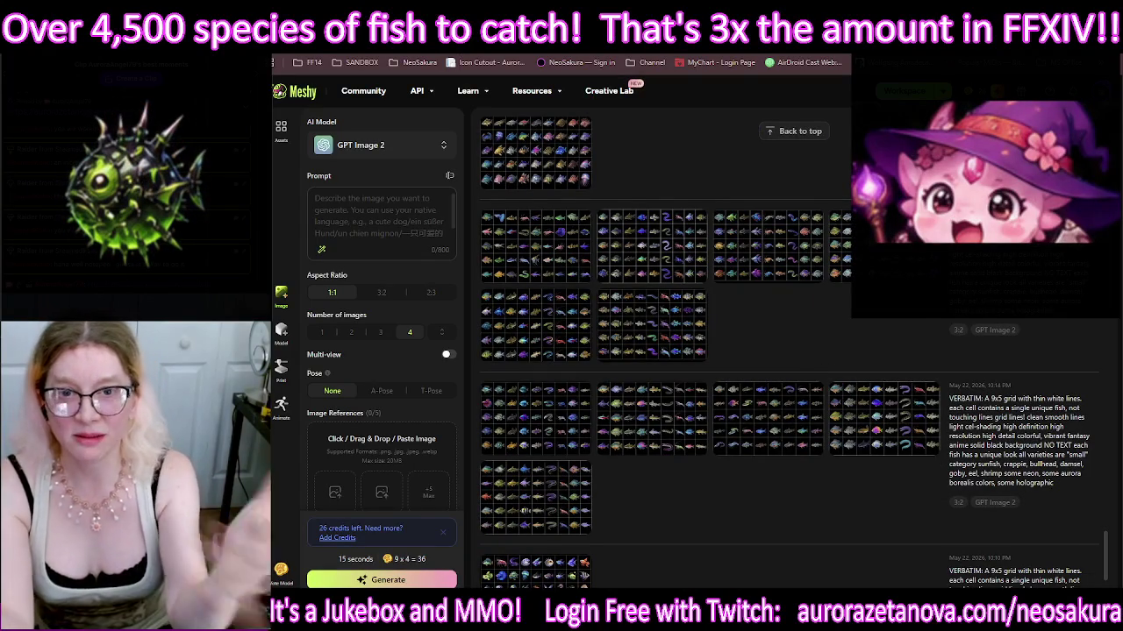
scroll(701, 351, "up", 1)
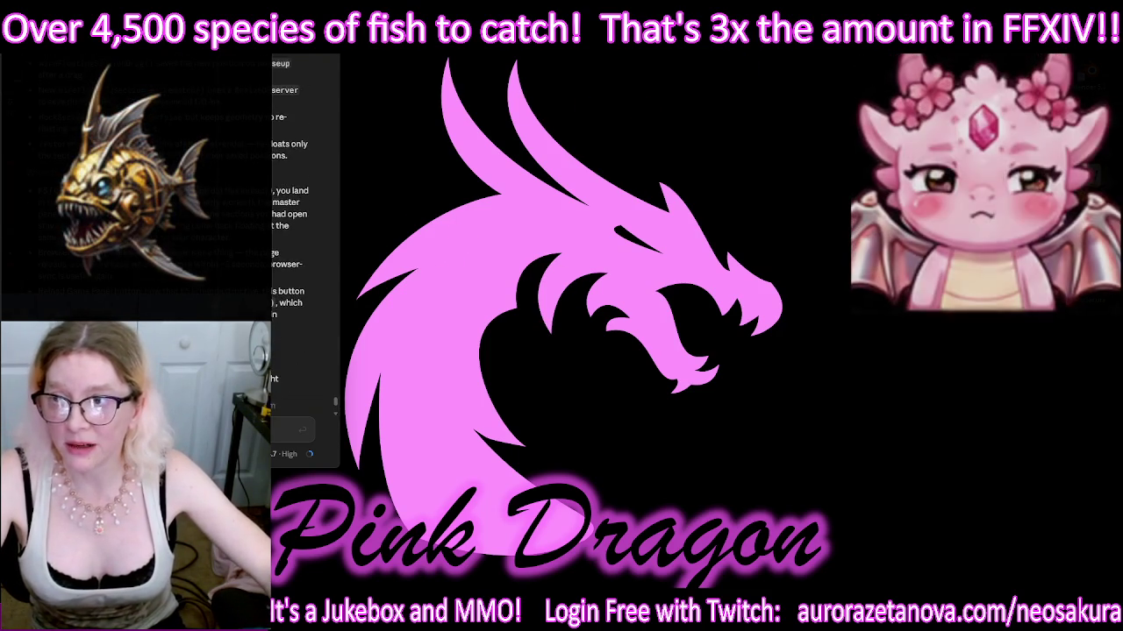
Step: Scroll the Meshy page to bring up the steampunk cat model beside the animation library
scroll(176, 228, "up", 2)
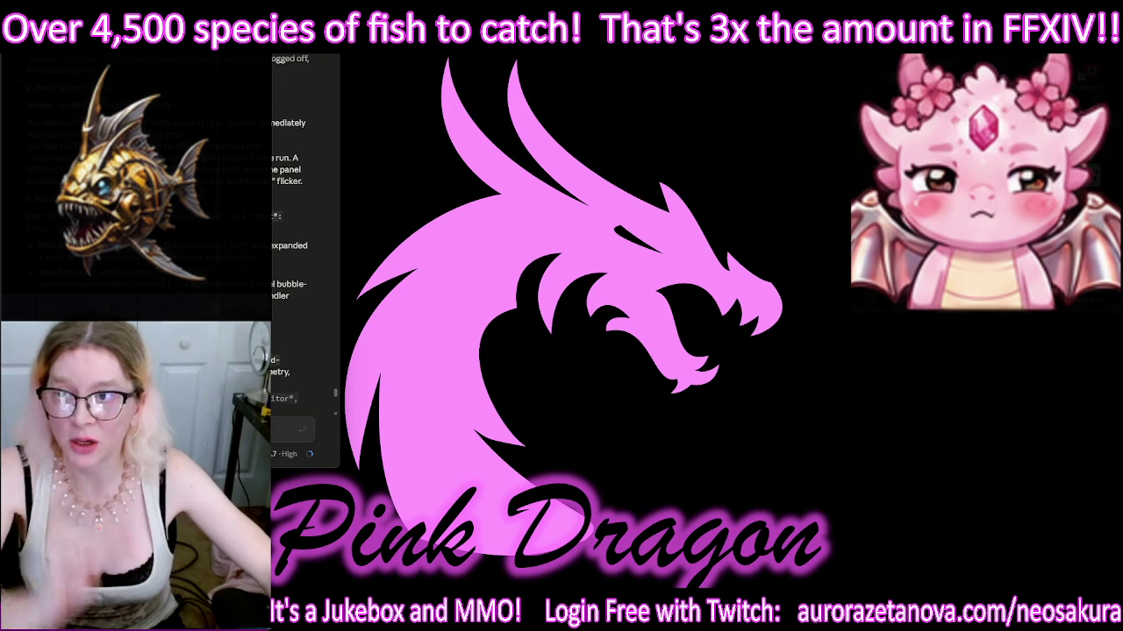
scroll(176, 228, "down", 3)
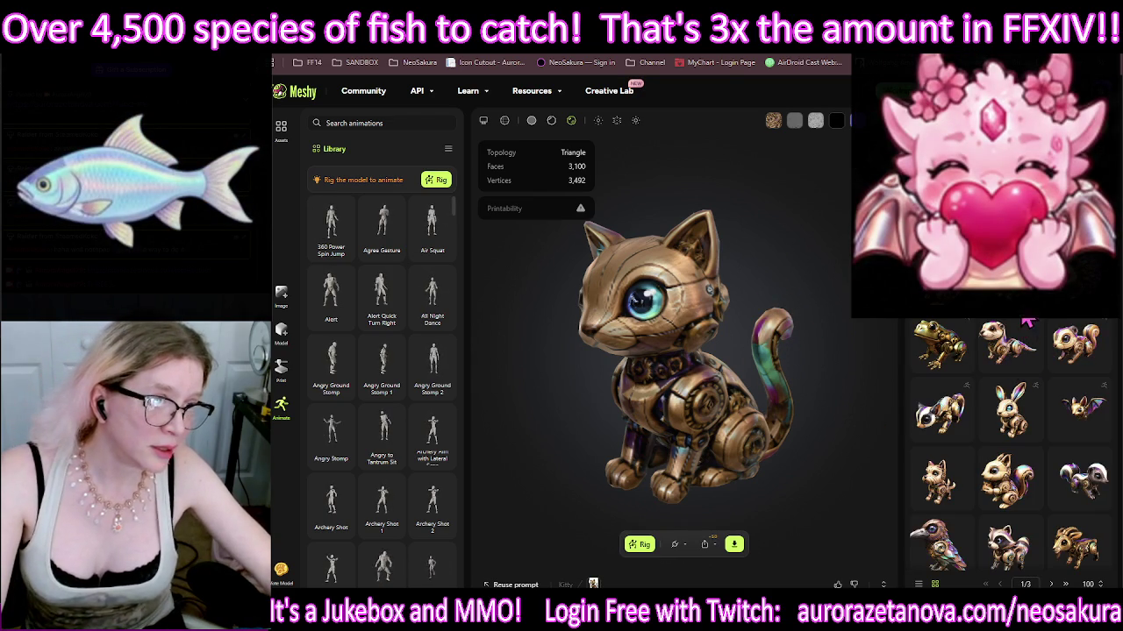
Step: Orbit the steampunk cat to inspect its front, back and sides, then begin rigging
scroll(1025, 333, "down", 3)
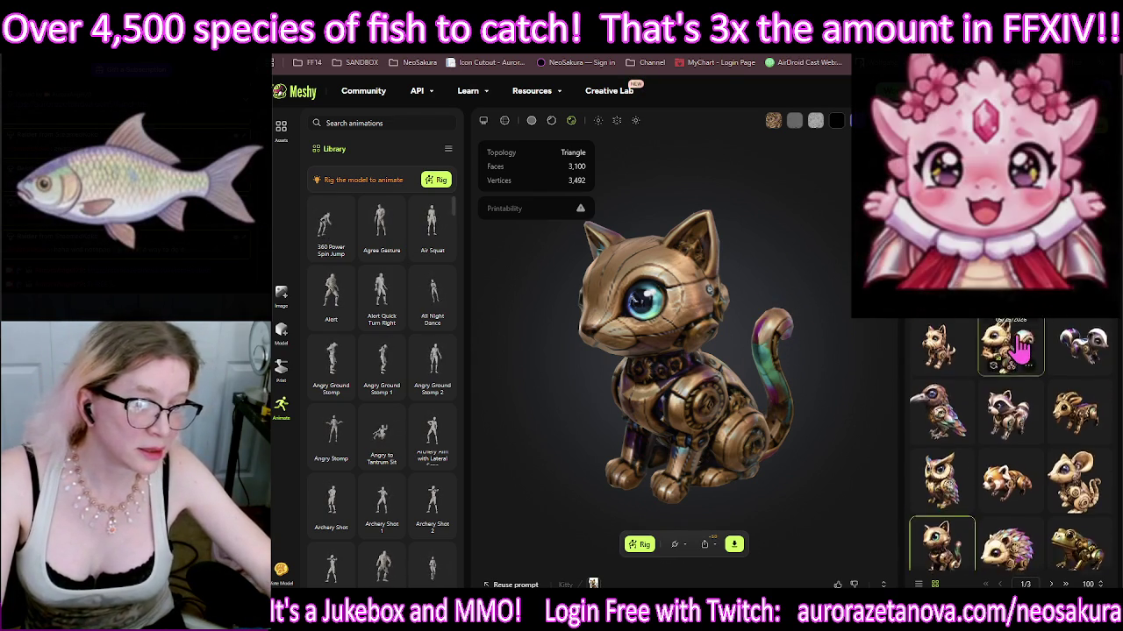
scroll(1014, 386, "down", 3)
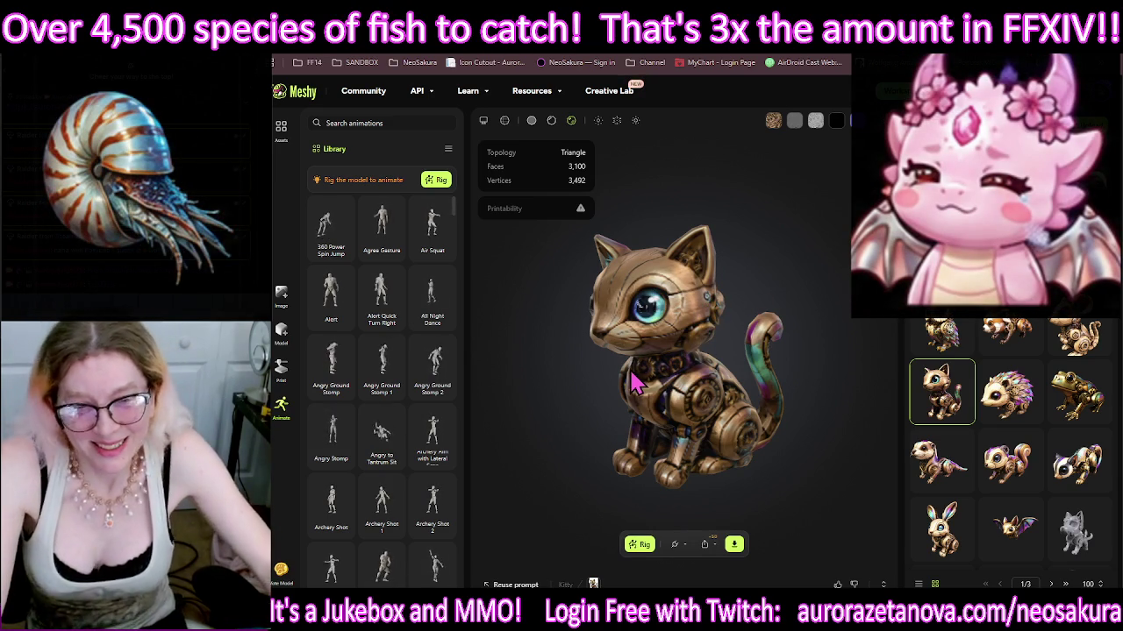
mouse_move(636, 382)
left_mouse_down()
mouse_move(727, 364)
mouse_move(685, 349)
left_mouse_up()
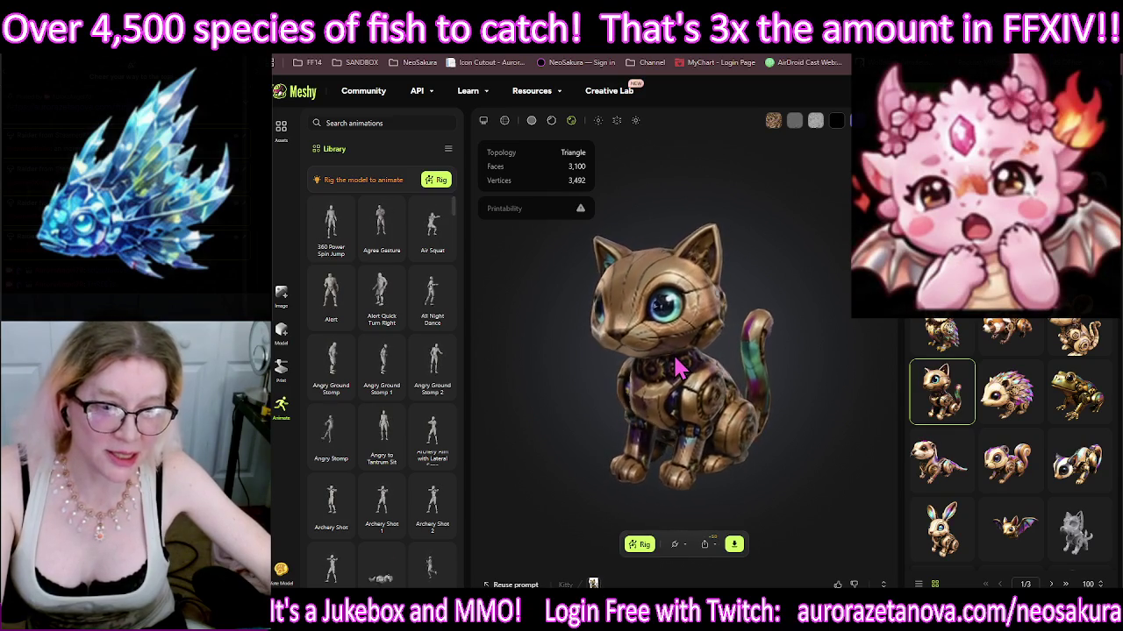
mouse_move(686, 349)
left_mouse_down()
mouse_move(822, 366)
mouse_move(883, 342)
mouse_move(728, 325)
left_mouse_up()
mouse_move(726, 404)
left_mouse_down()
mouse_move(693, 452)
mouse_move(690, 396)
mouse_move(666, 404)
mouse_move(707, 476)
mouse_move(664, 449)
left_mouse_up()
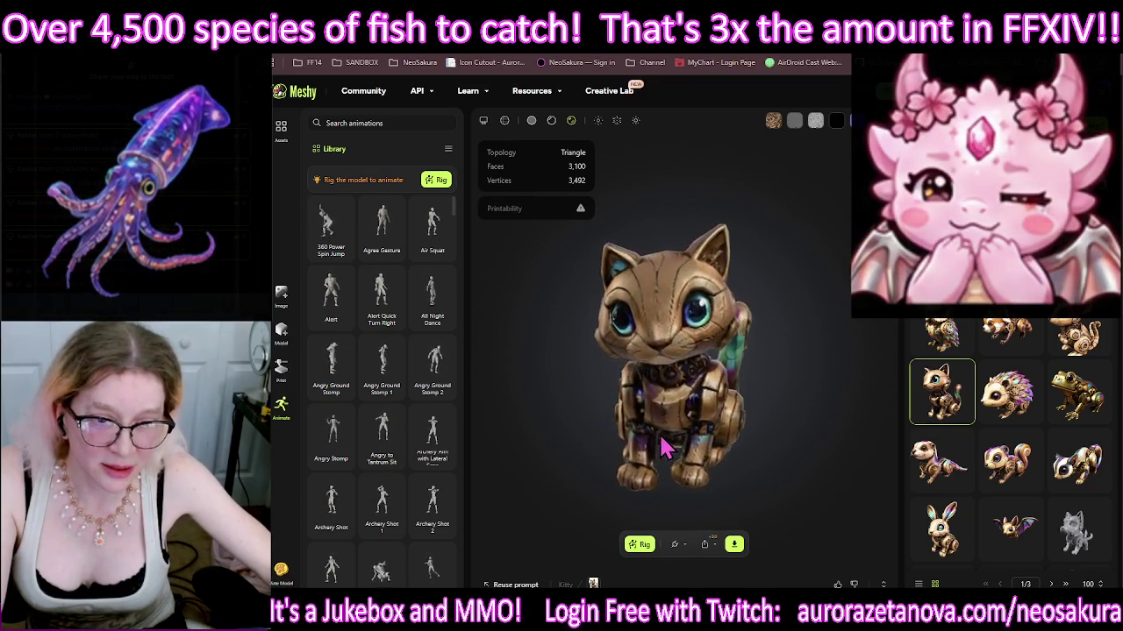
mouse_move(735, 450)
left_mouse_down()
mouse_move(840, 456)
mouse_move(872, 443)
mouse_move(647, 423)
left_mouse_up()
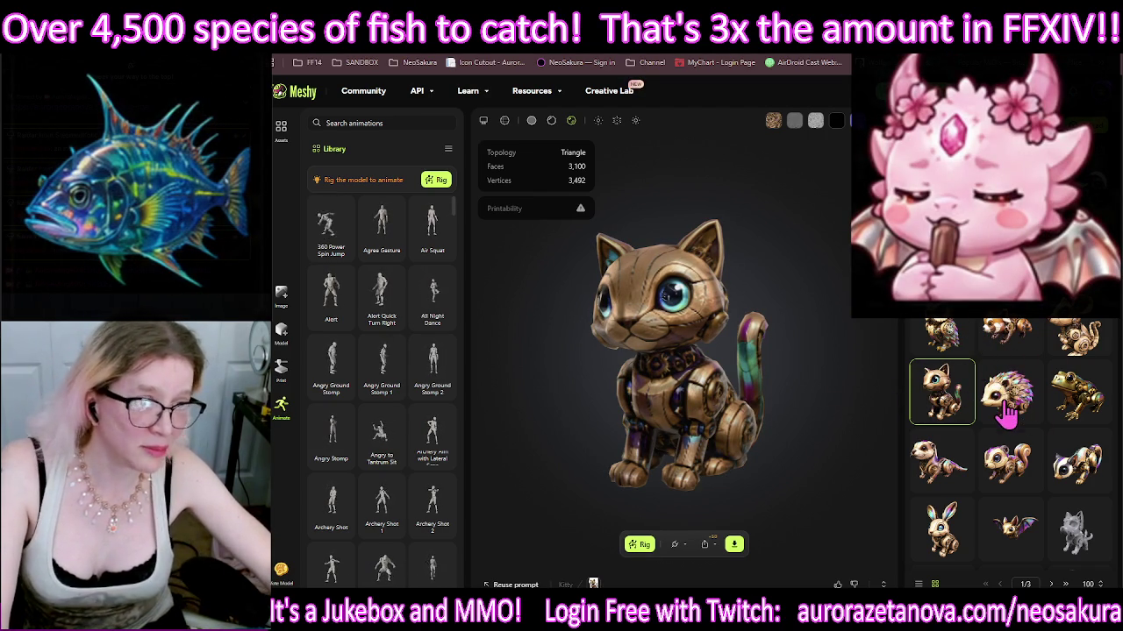
left_click(1044, 436)
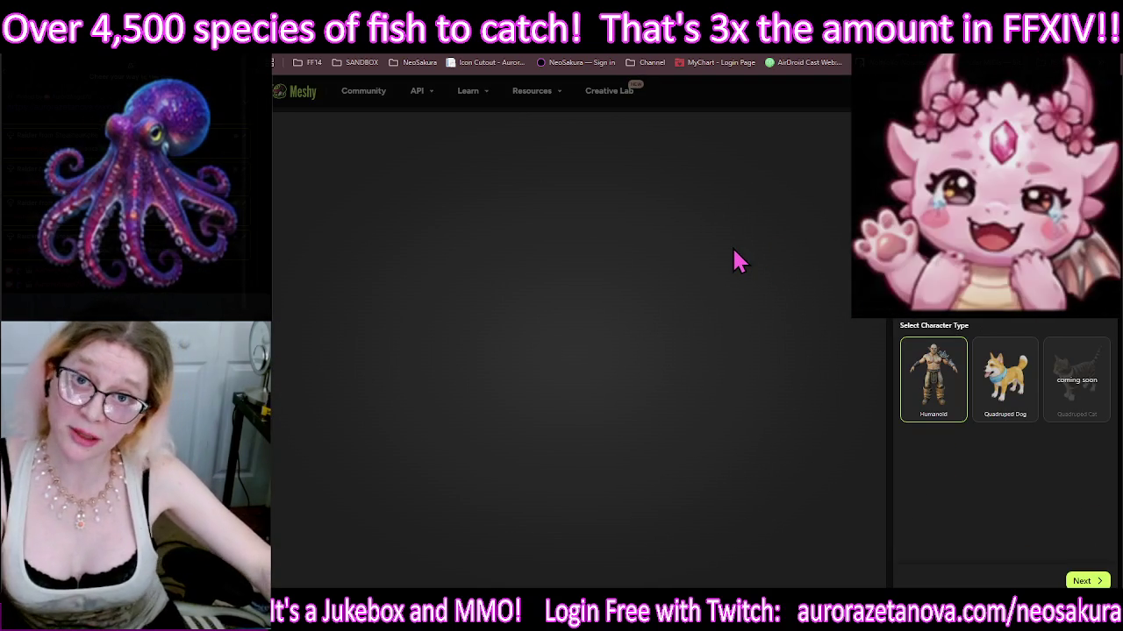
Step: Choose Quadruped Dog as the raccoon's character type and continue to the next rigging step
left_click(1000, 364)
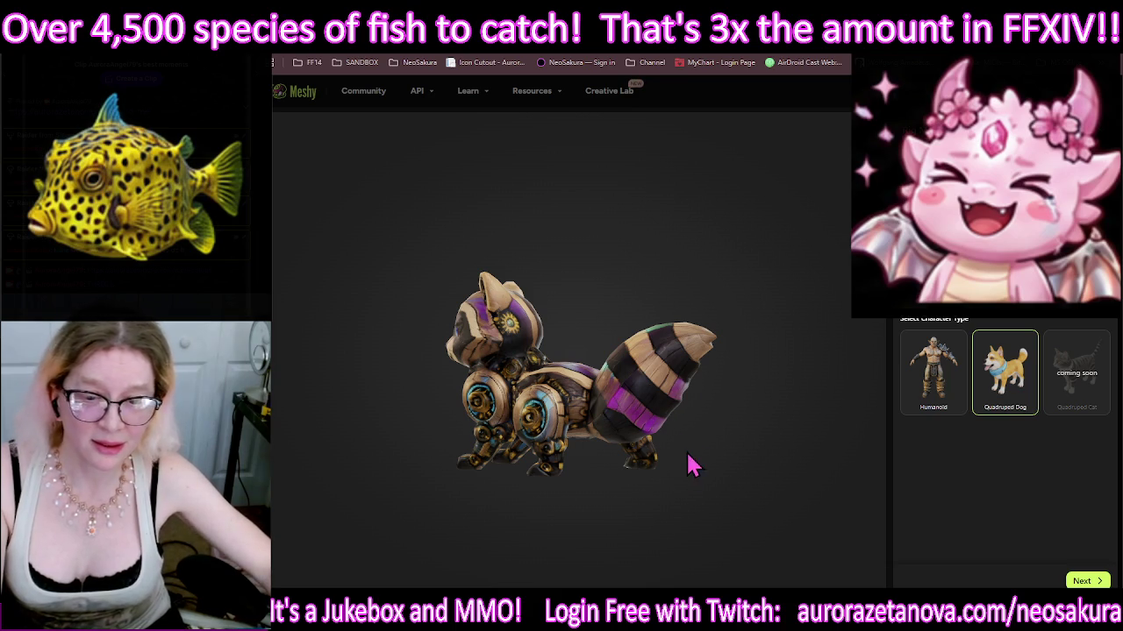
left_click(1084, 581)
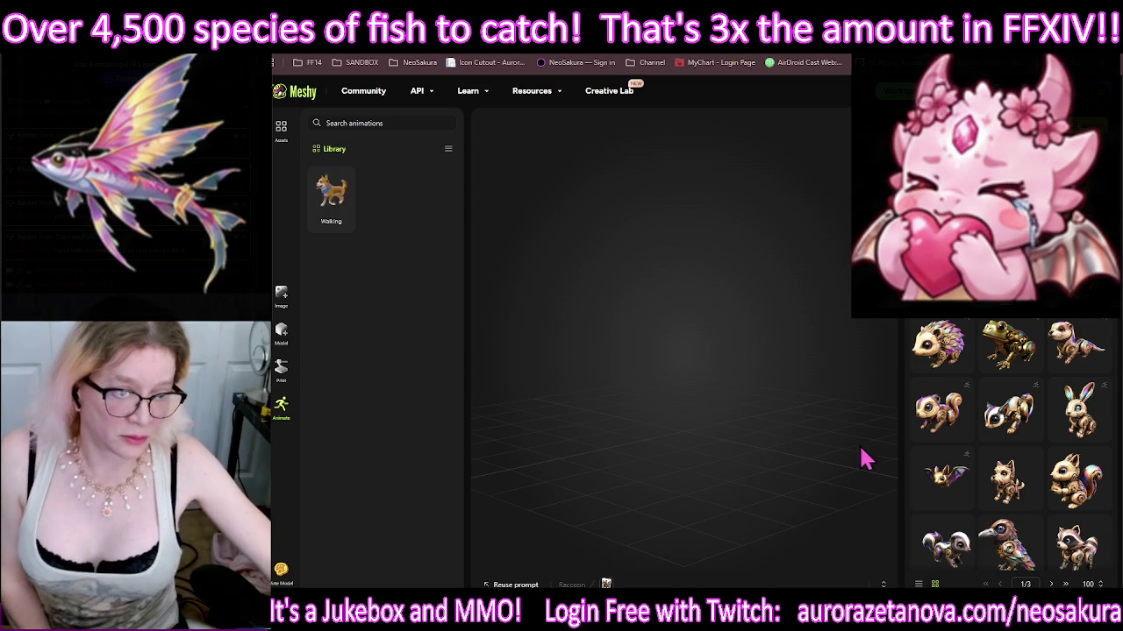
mouse_move(1011, 544)
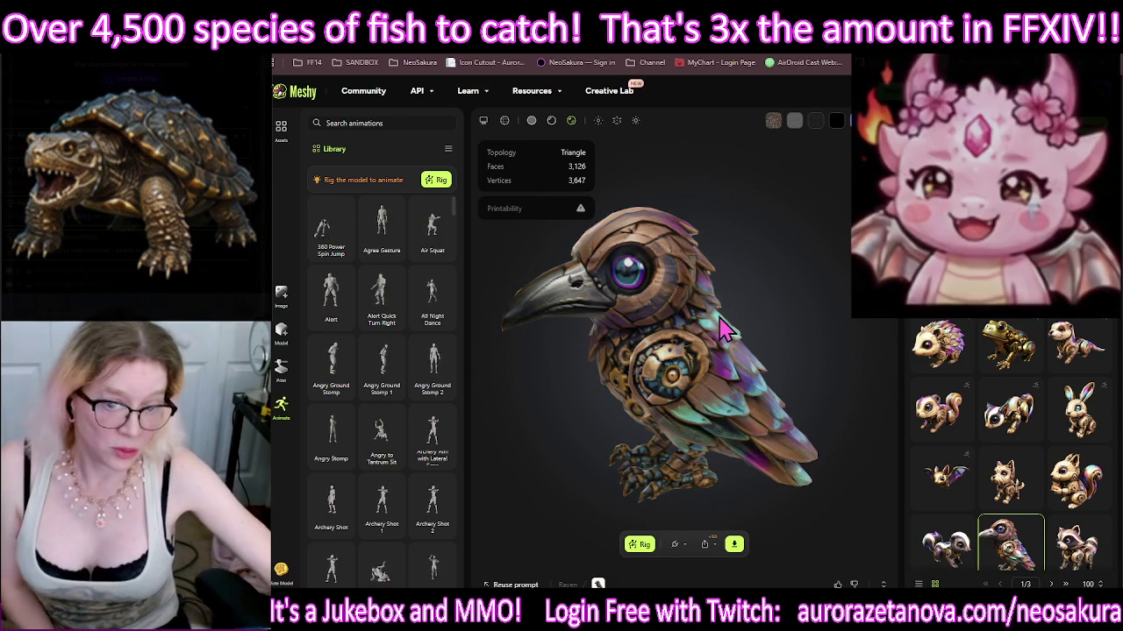
Step: Start the raven's rig as a Quadruped Dog, place the joint markers and confirm them
left_click(639, 544)
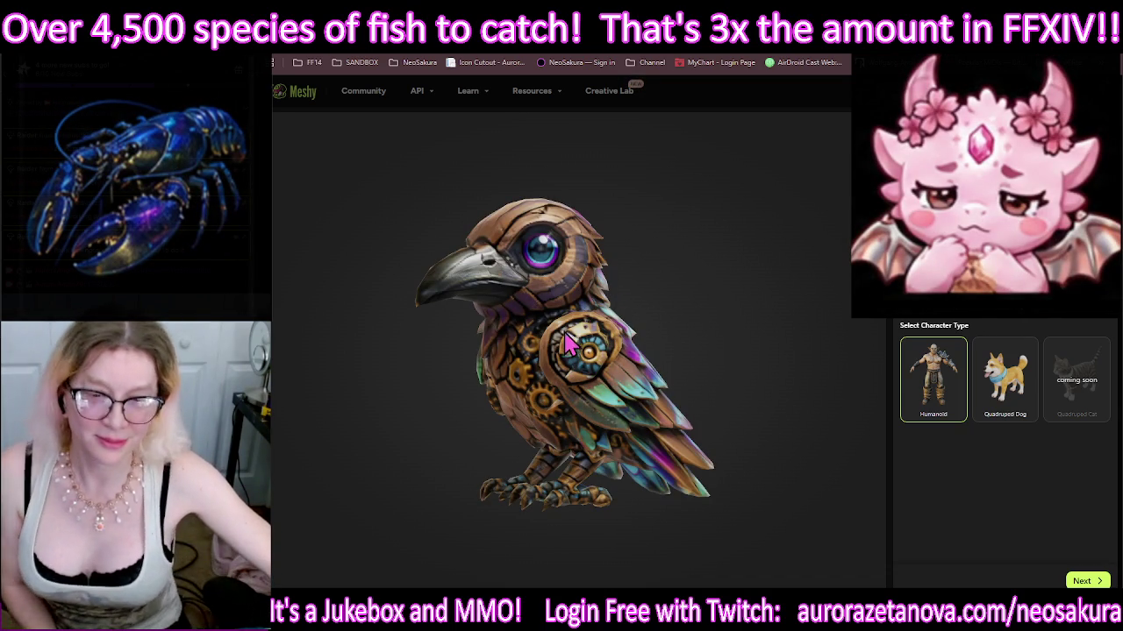
left_click(1004, 373)
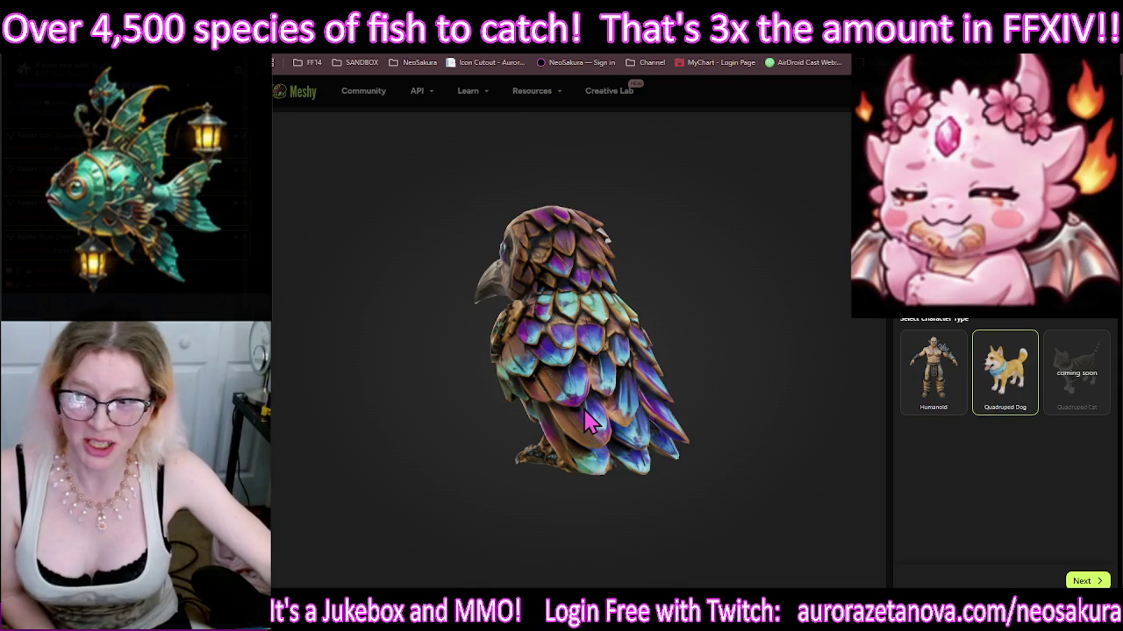
left_click(1086, 581)
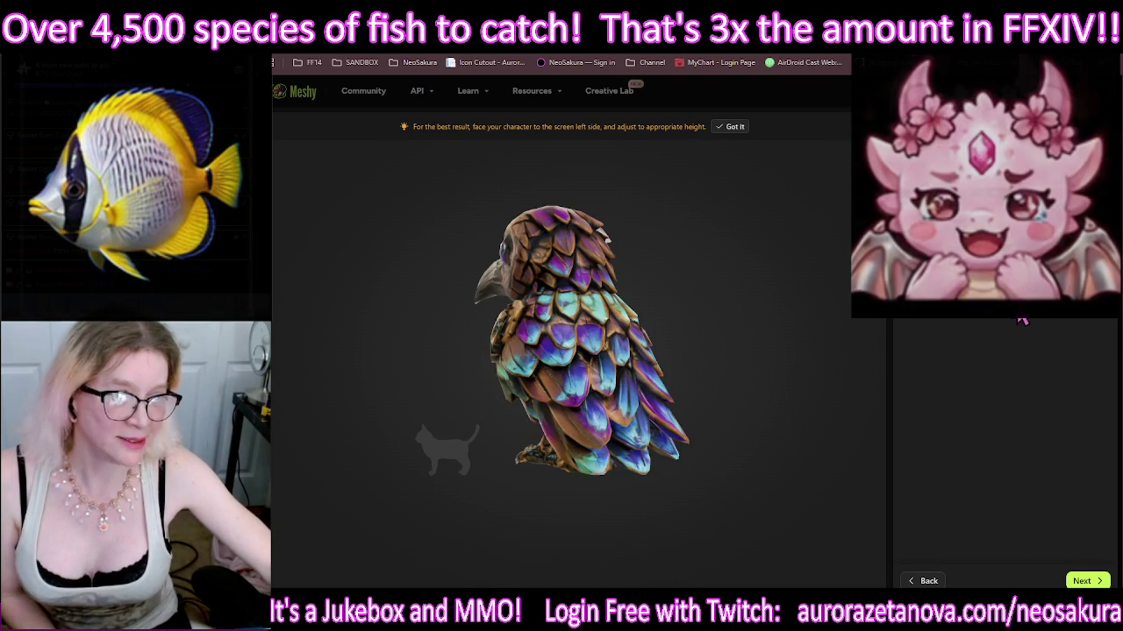
left_click(1101, 581)
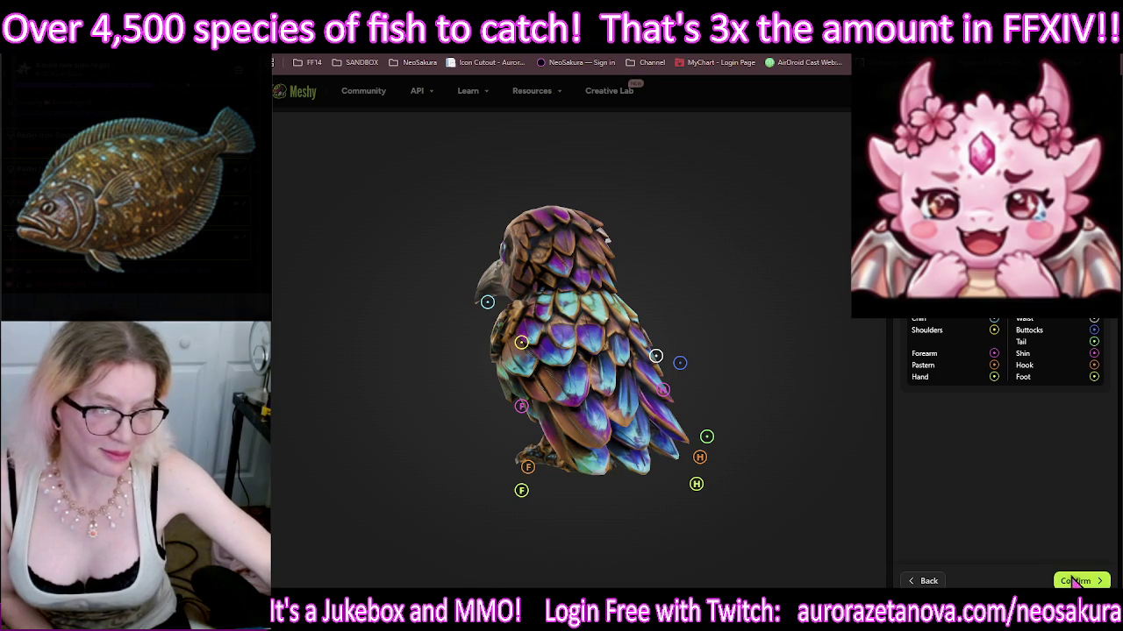
left_click(1075, 582)
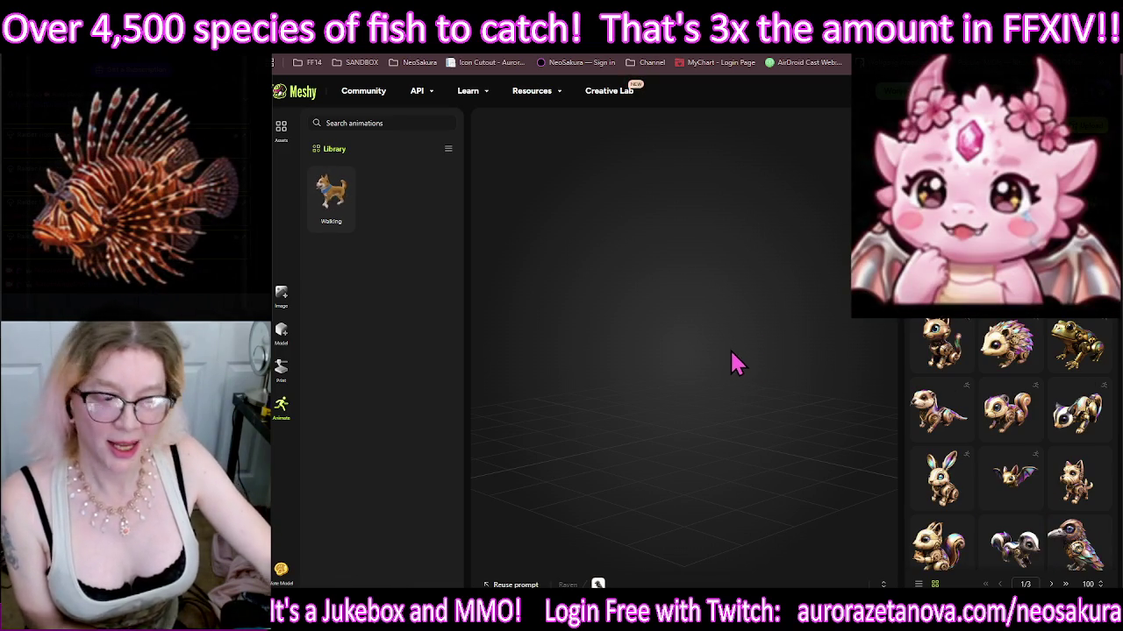
Step: Scroll the asset thumbnail grid to locate and load the steampunk skunk model
scroll(1000, 337, "down", 1)
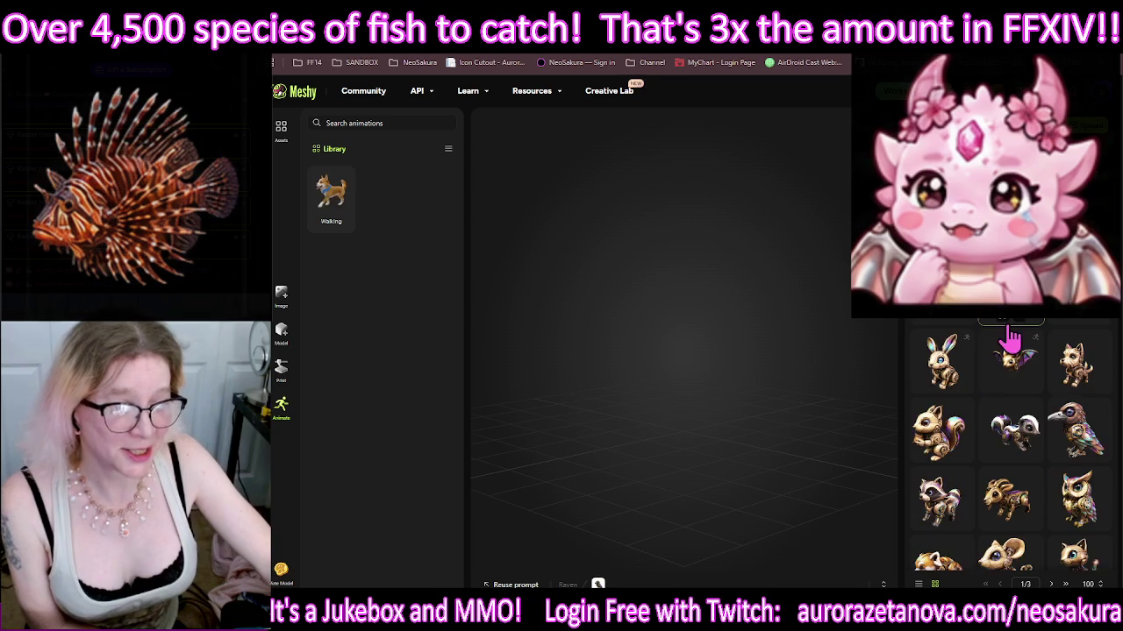
scroll(1014, 431, "down", 1)
scroll(1015, 436, "up", 2)
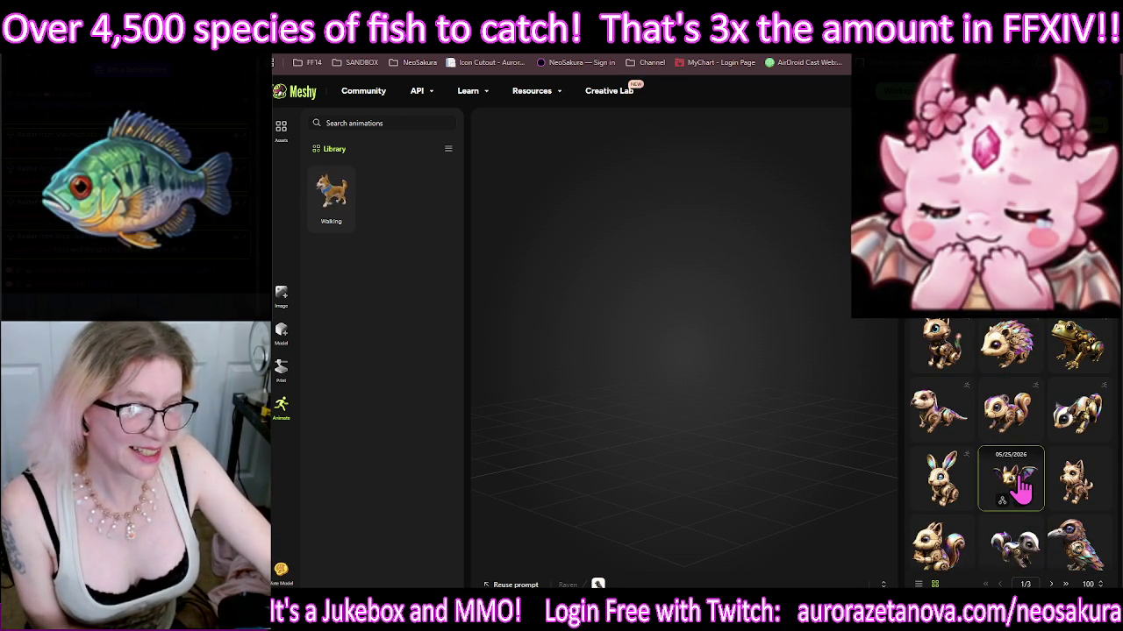
scroll(1026, 402, "down", 2)
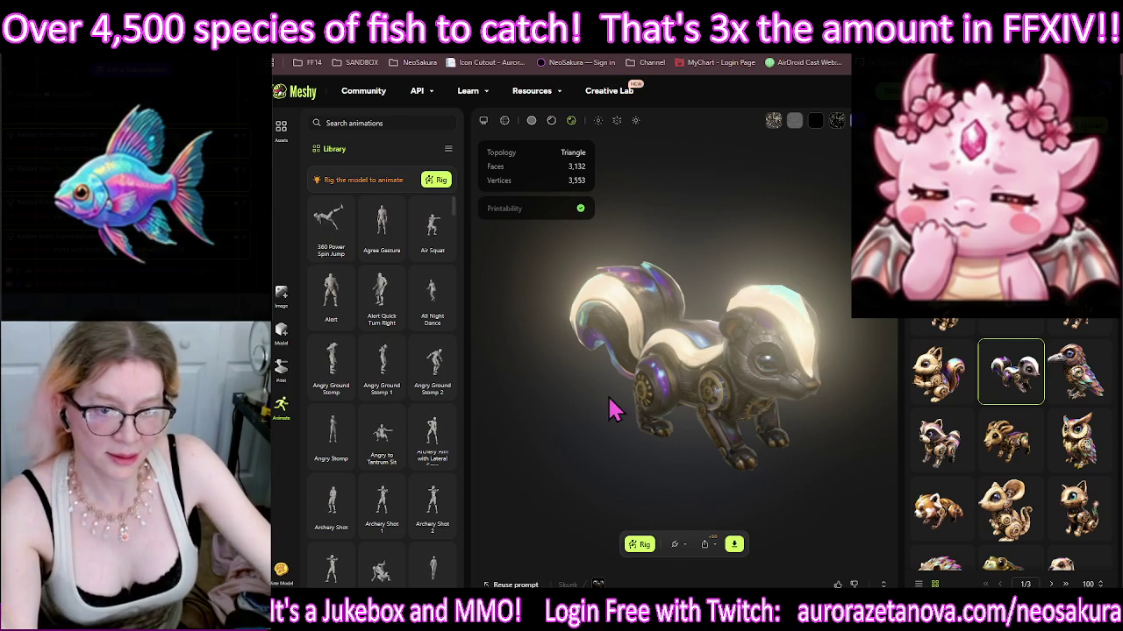
Step: Start the skunk's rig with Quadruped Dog as character type and confirm its joint placement
left_click(640, 545)
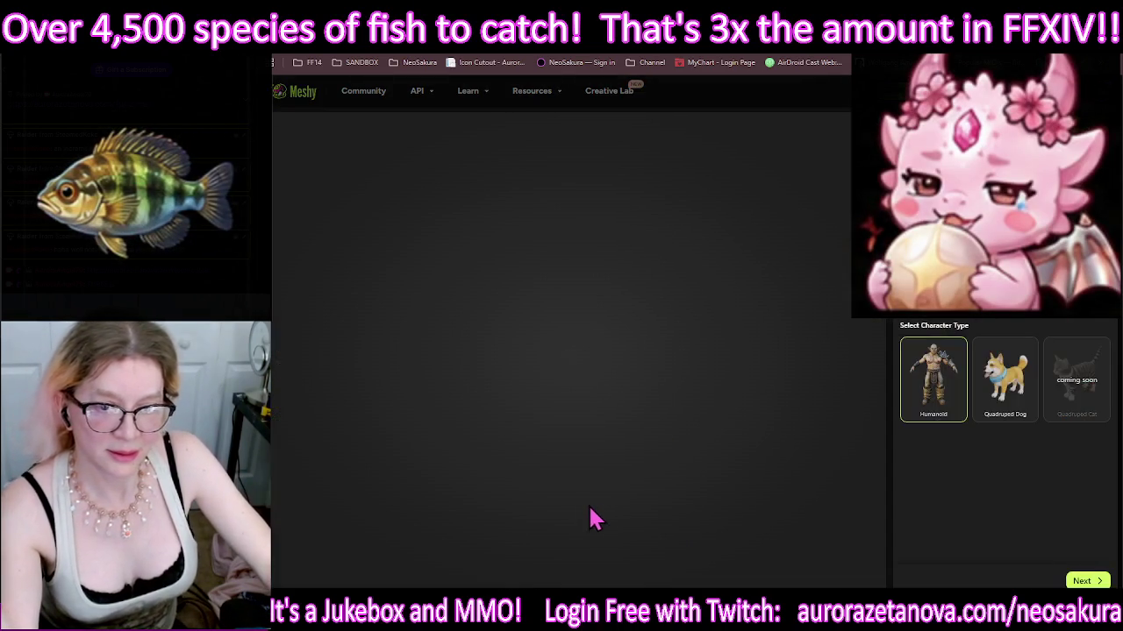
left_click(1013, 379)
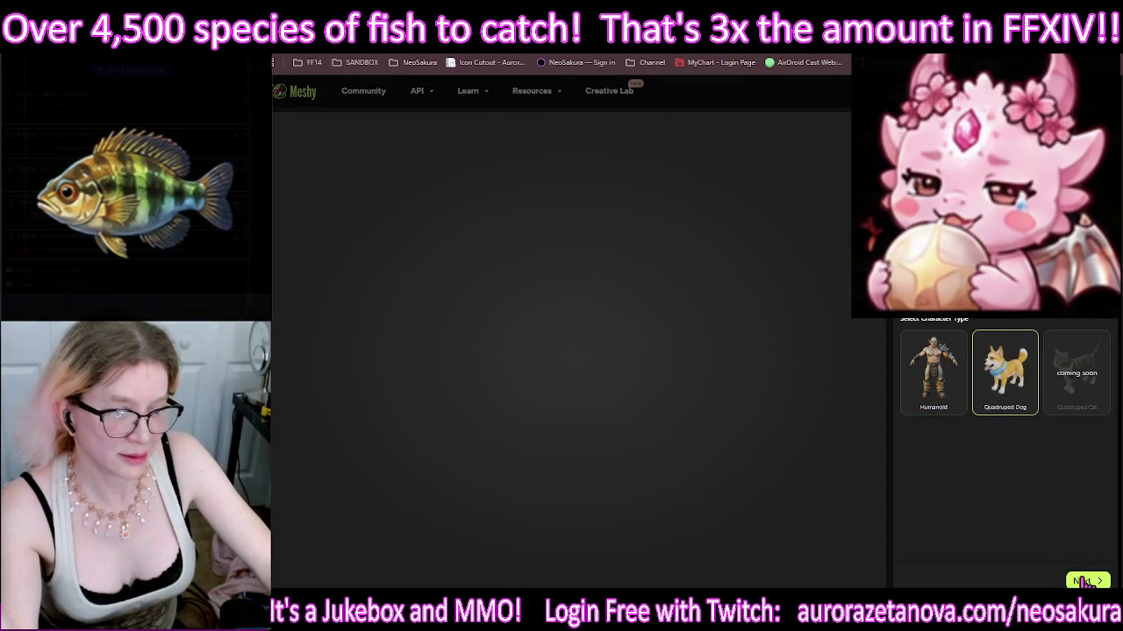
left_click(1082, 581)
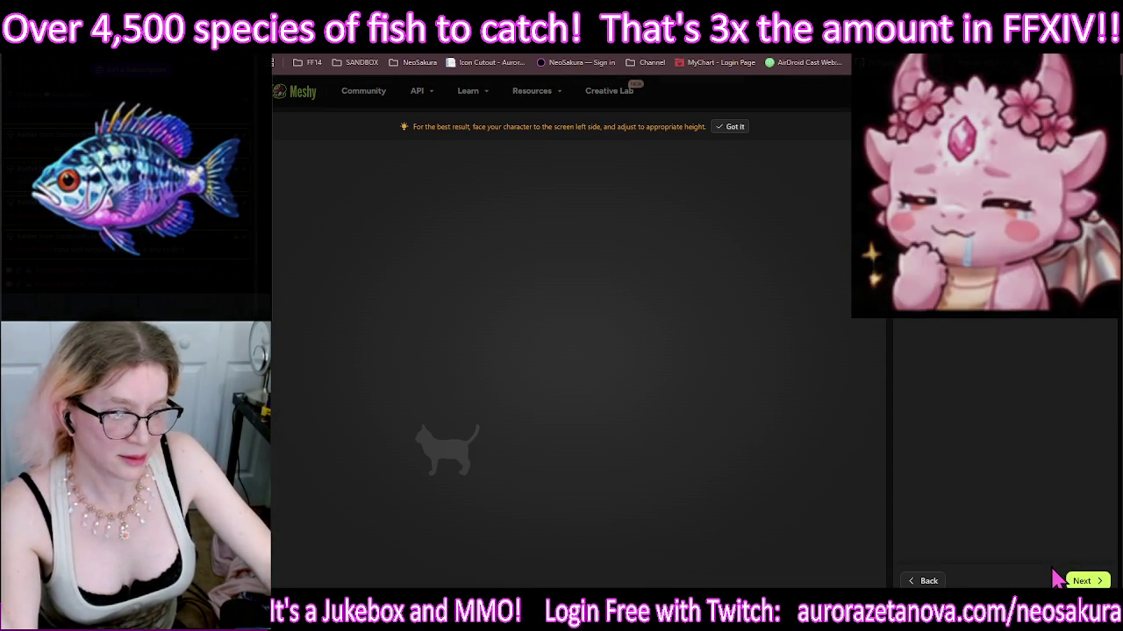
left_click(1077, 581)
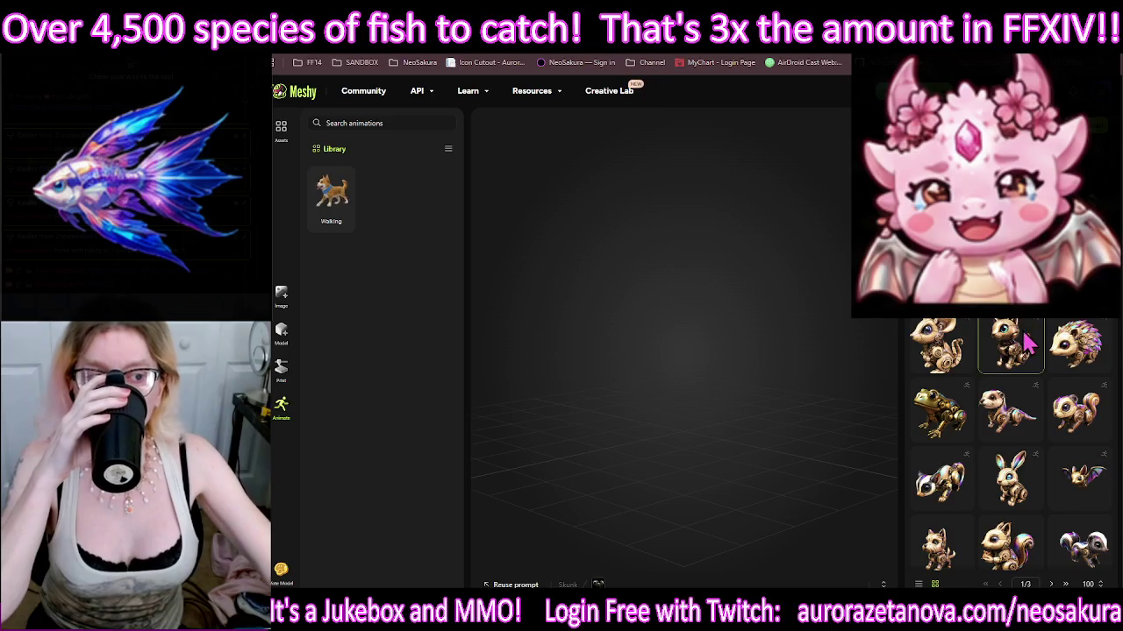
Step: Begin rigging the squirrel, selecting Quadruped Dog and continuing past the character-type step
scroll(1044, 412, "down", 2)
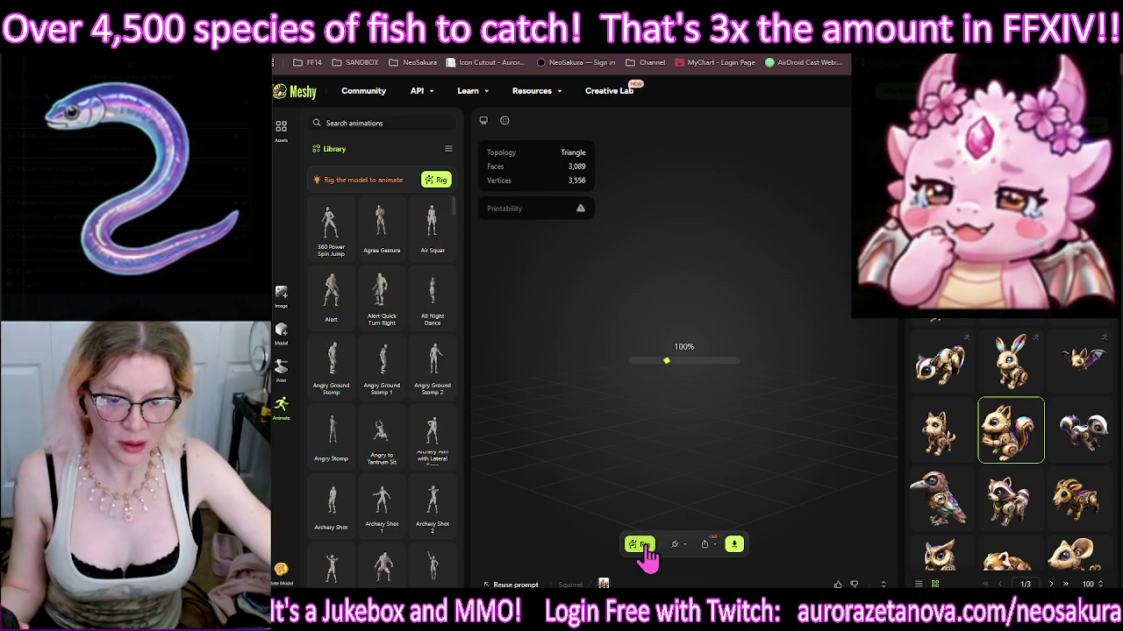
left_click(680, 532)
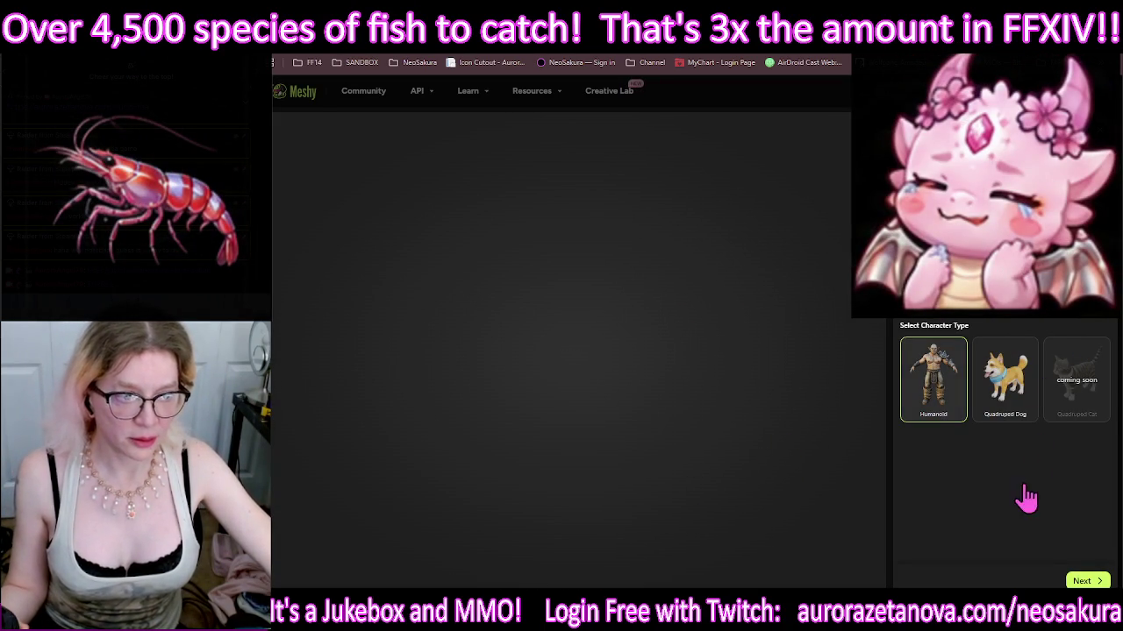
key("Tab")
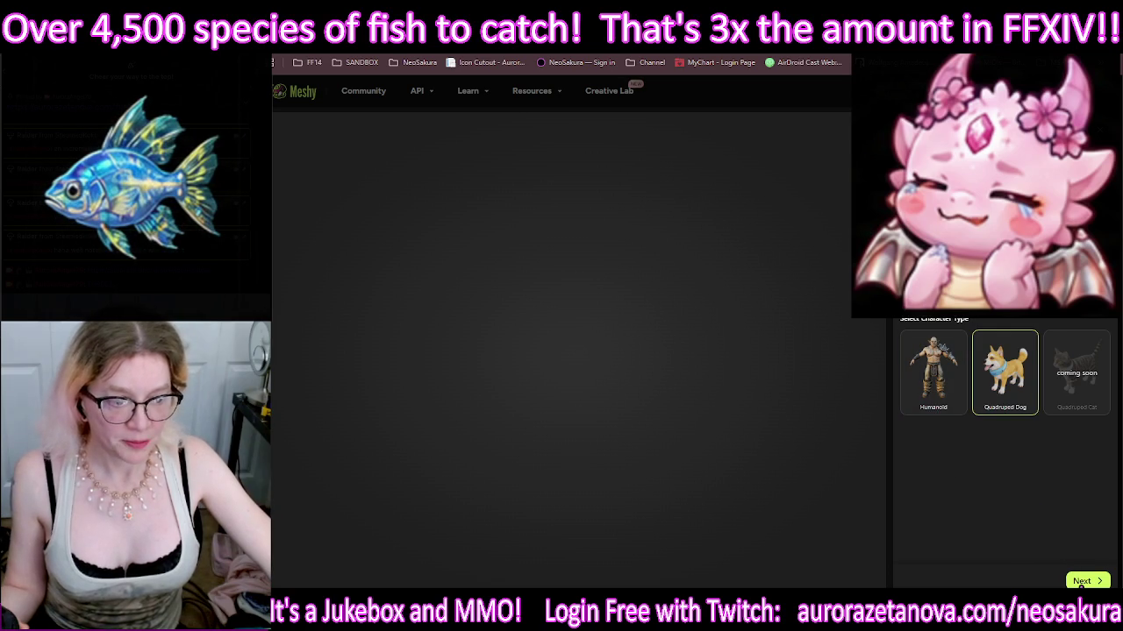
left_click(1083, 582)
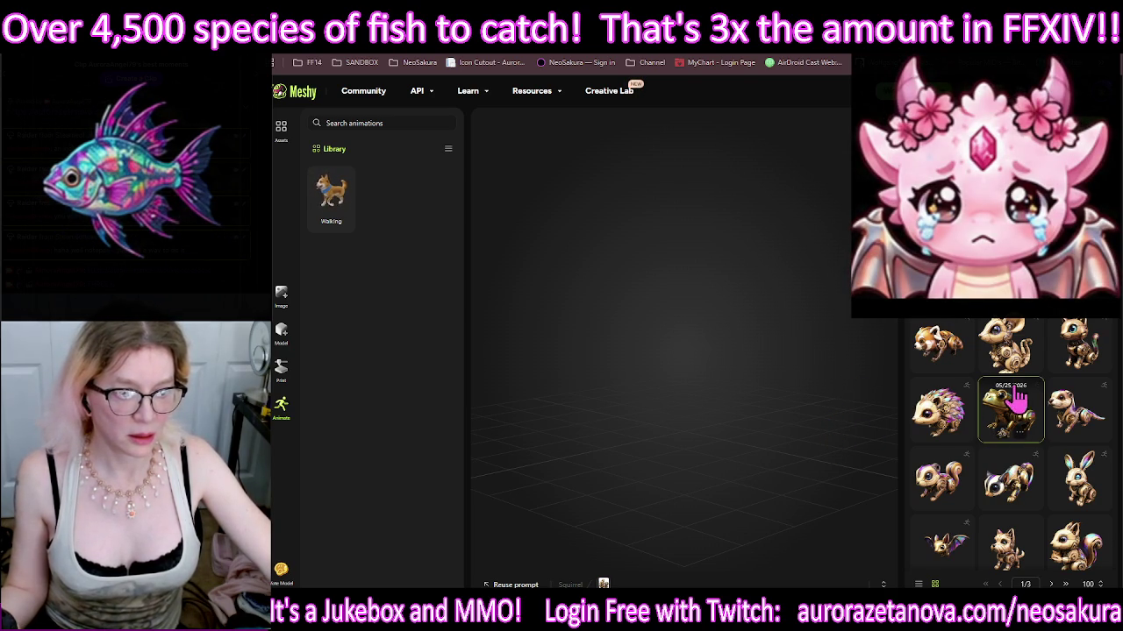
Step: Scroll up and down the asset thumbnail grid to find the steampunk dog model
scroll(1013, 396, "down", 1)
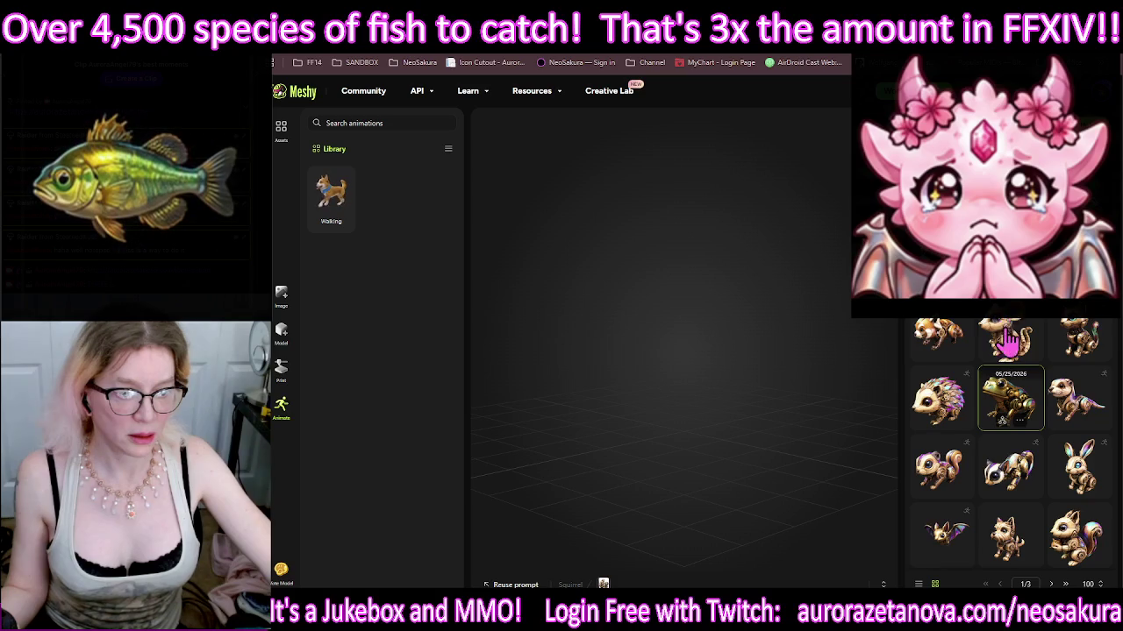
scroll(1013, 329, "down", 3)
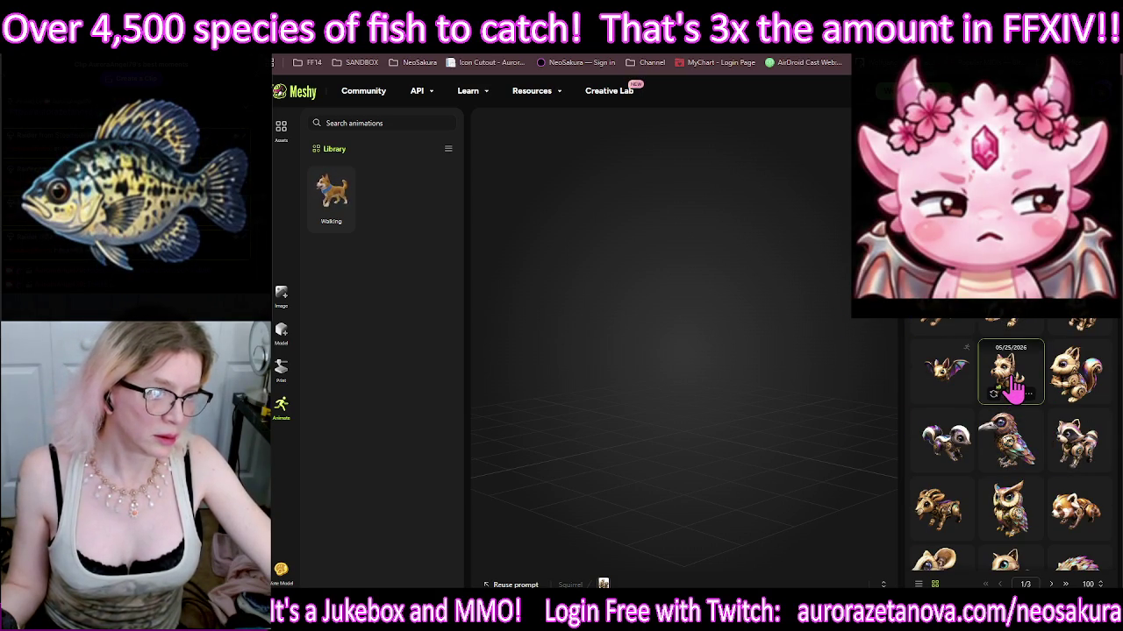
scroll(1013, 395, "up", 1)
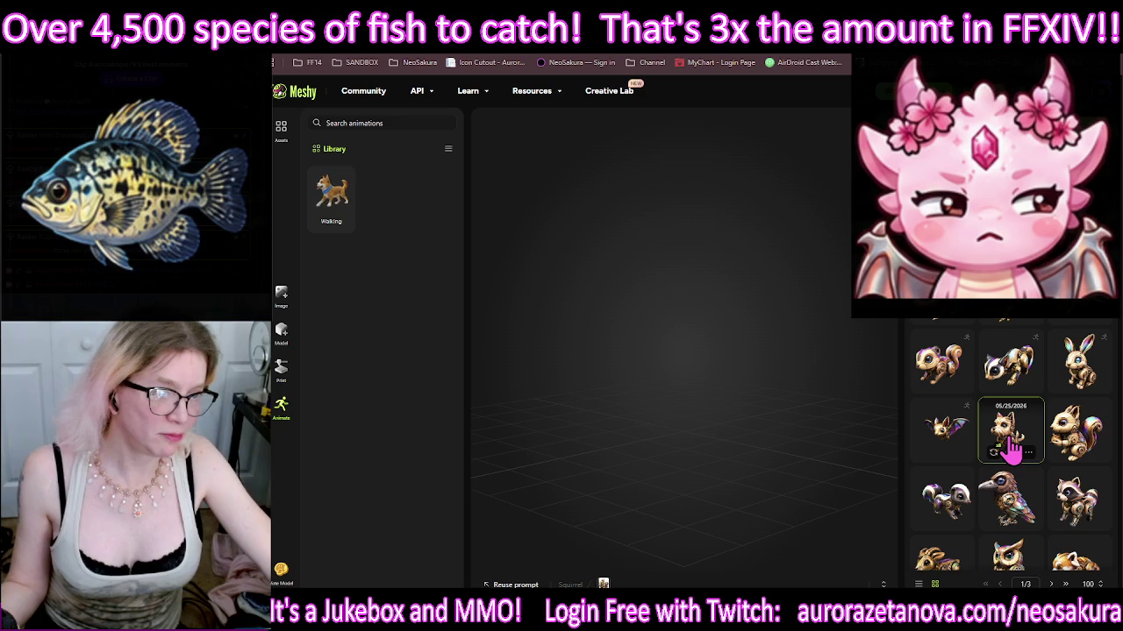
scroll(1013, 449, "up", 2)
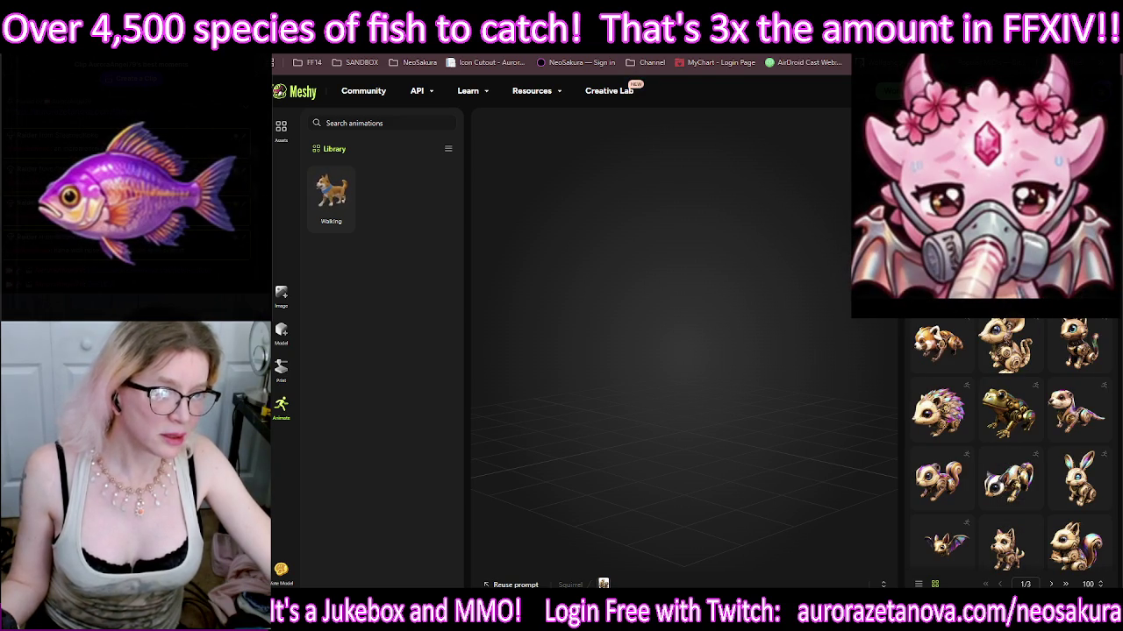
scroll(1015, 463, "down", 3)
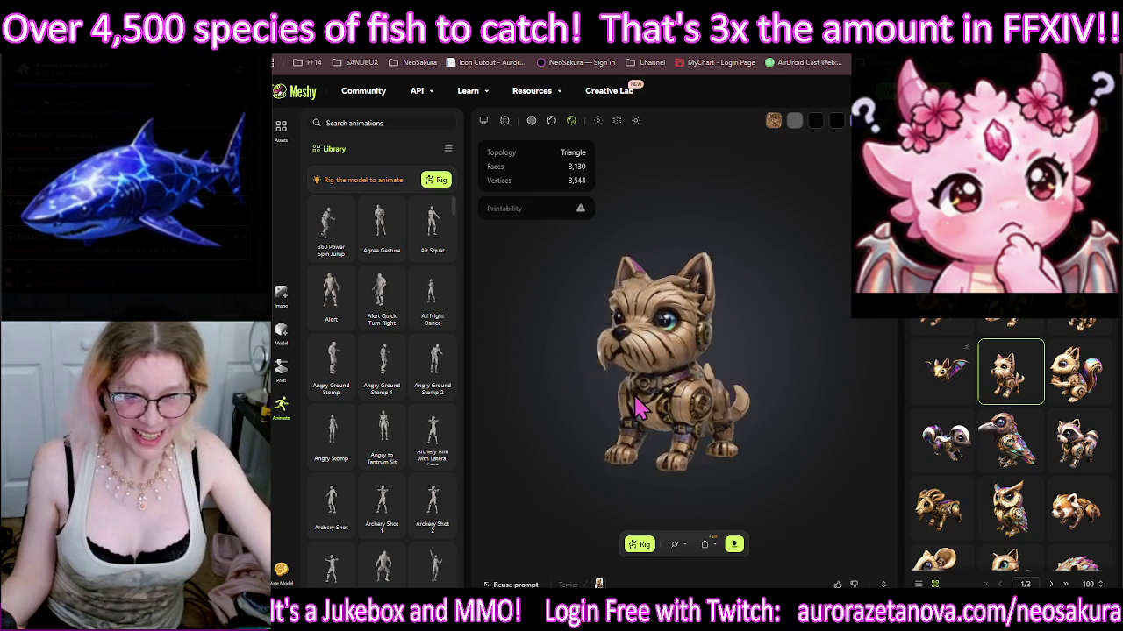
Step: Set up a Quadruped Dog rig and reach the marker placement step, stepping back once along the way
left_click(640, 545)
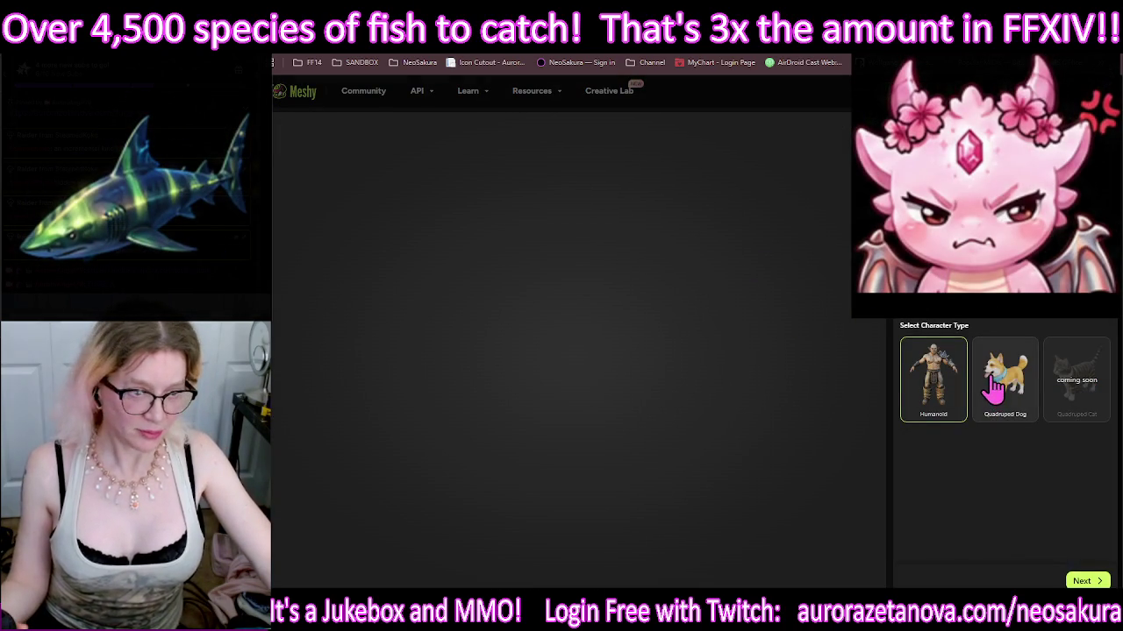
left_click(994, 379)
left_click(1072, 581)
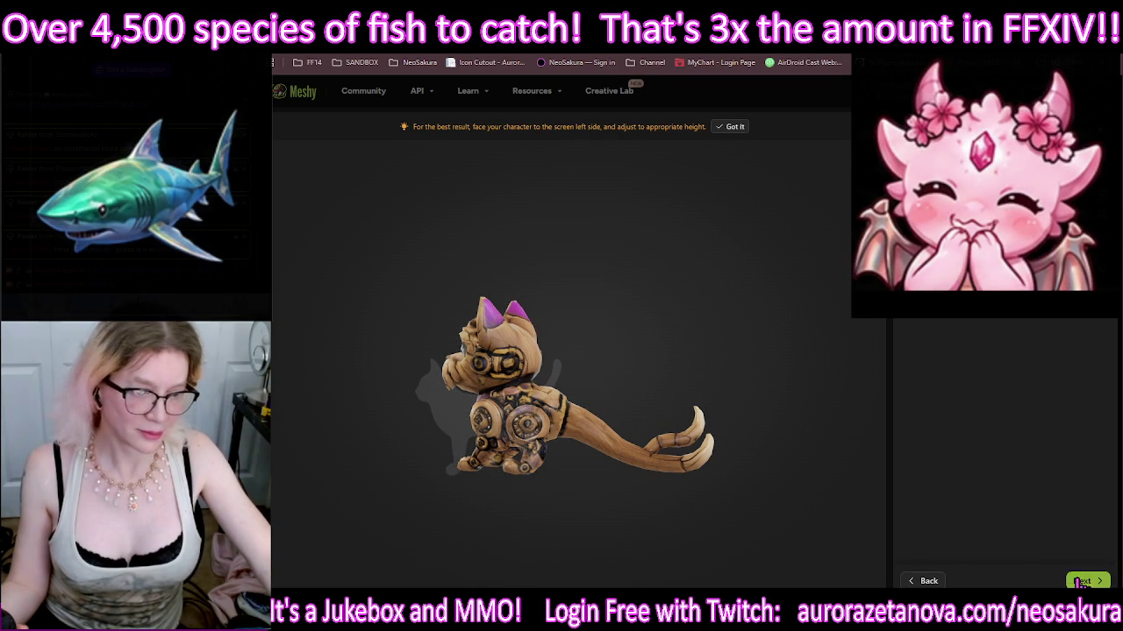
left_click(1082, 581)
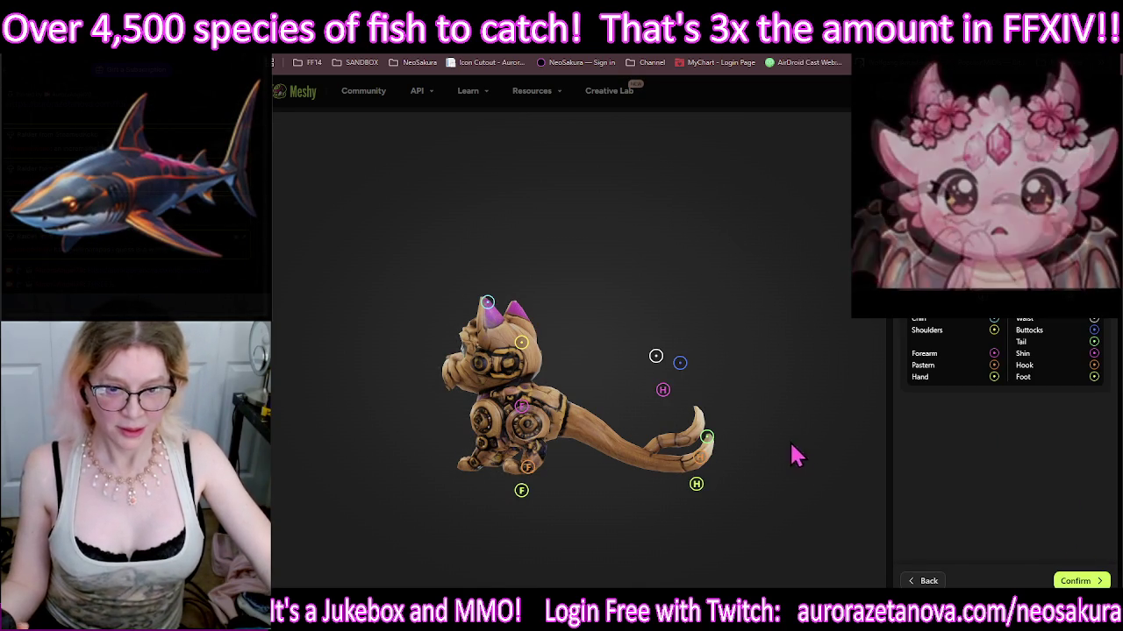
left_click(928, 582)
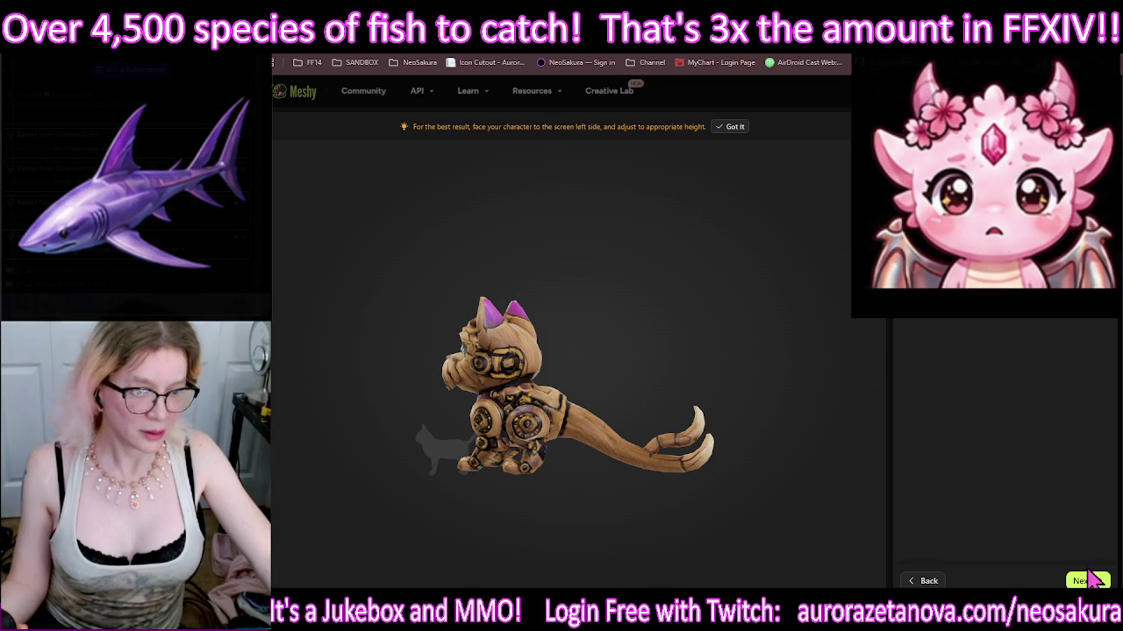
left_click(1089, 576)
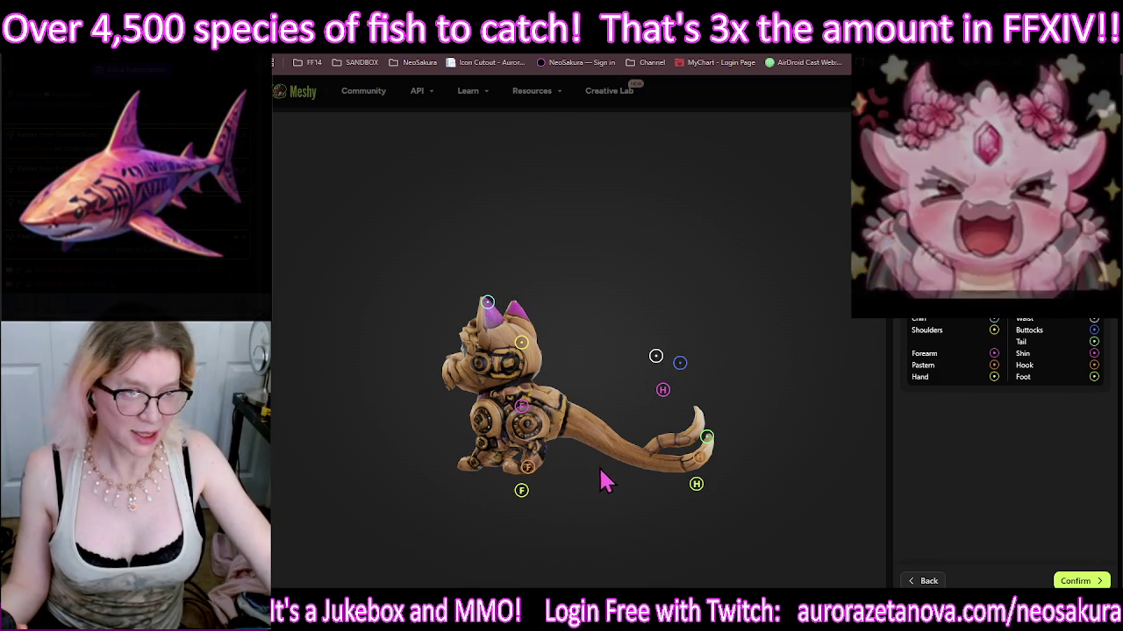
Step: Place the Hand F and Forearm F markers on the cat's front paw and foreleg
mouse_move(521, 490)
left_mouse_down()
mouse_move(483, 474)
mouse_move(484, 443)
left_mouse_up()
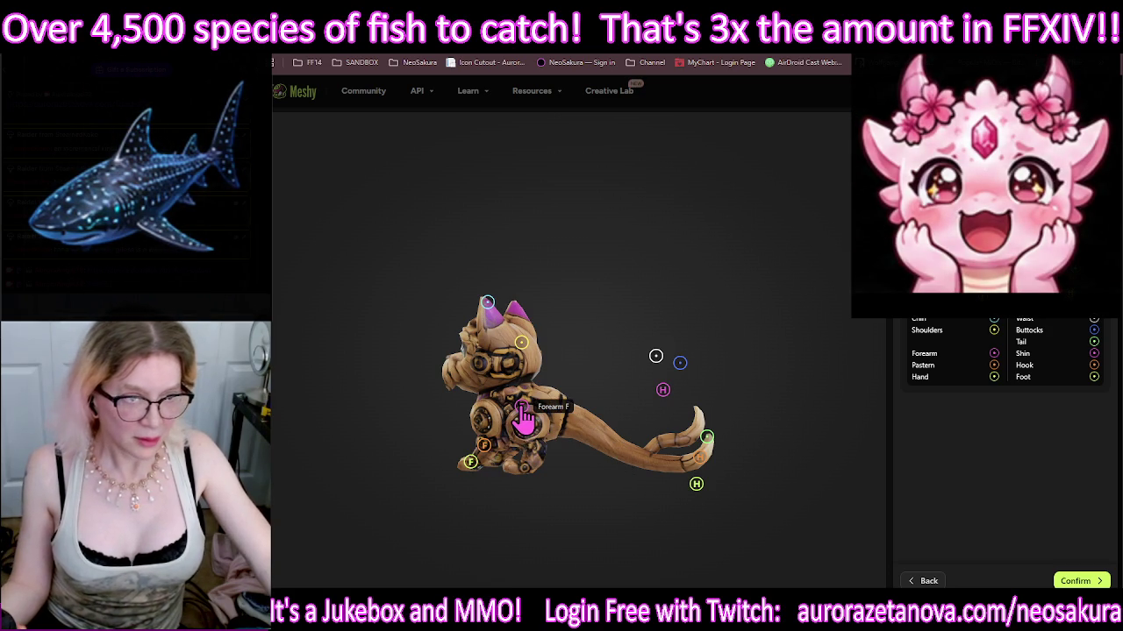
left_click_drag(523, 419, 485, 431)
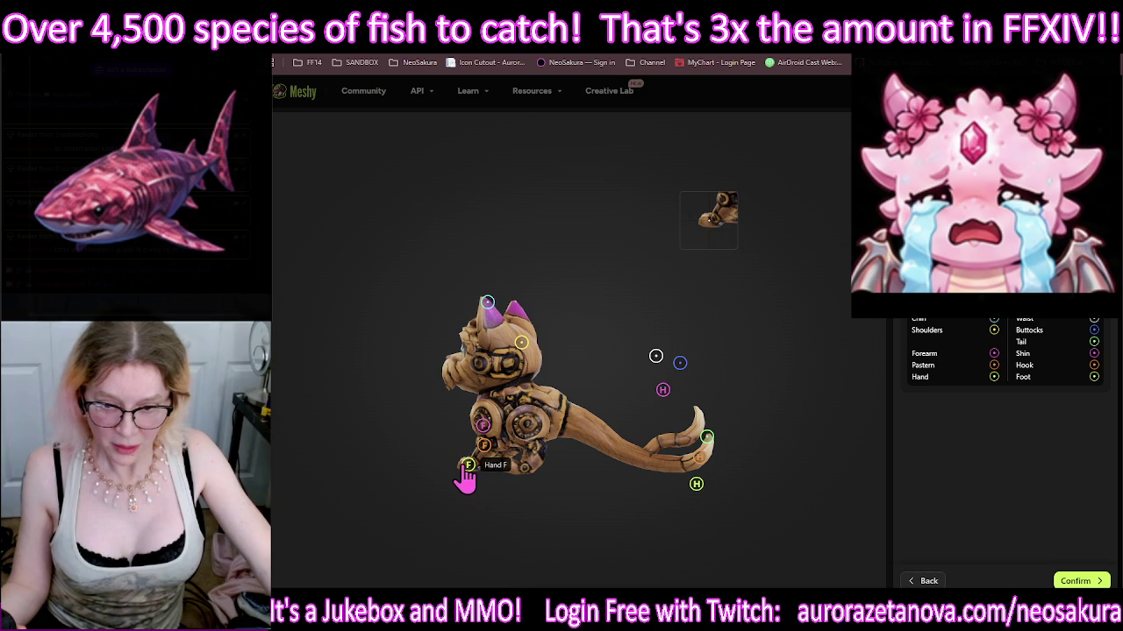
mouse_move(465, 478)
left_mouse_down()
mouse_move(509, 504)
mouse_move(481, 479)
left_mouse_up()
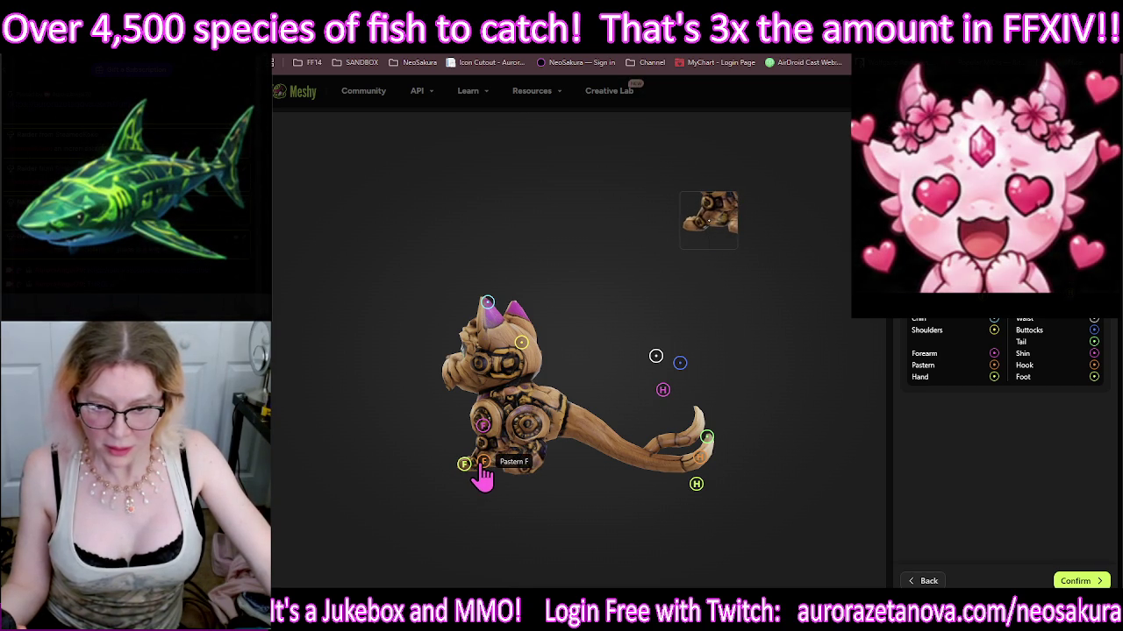
left_click_drag(482, 426, 485, 445)
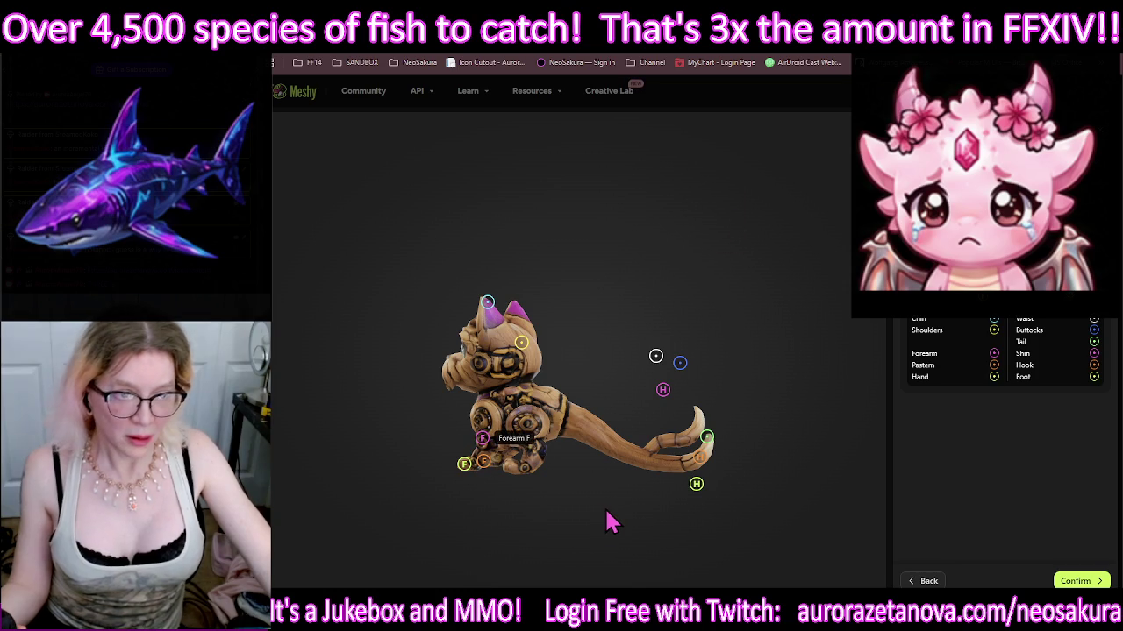
left_click(484, 465)
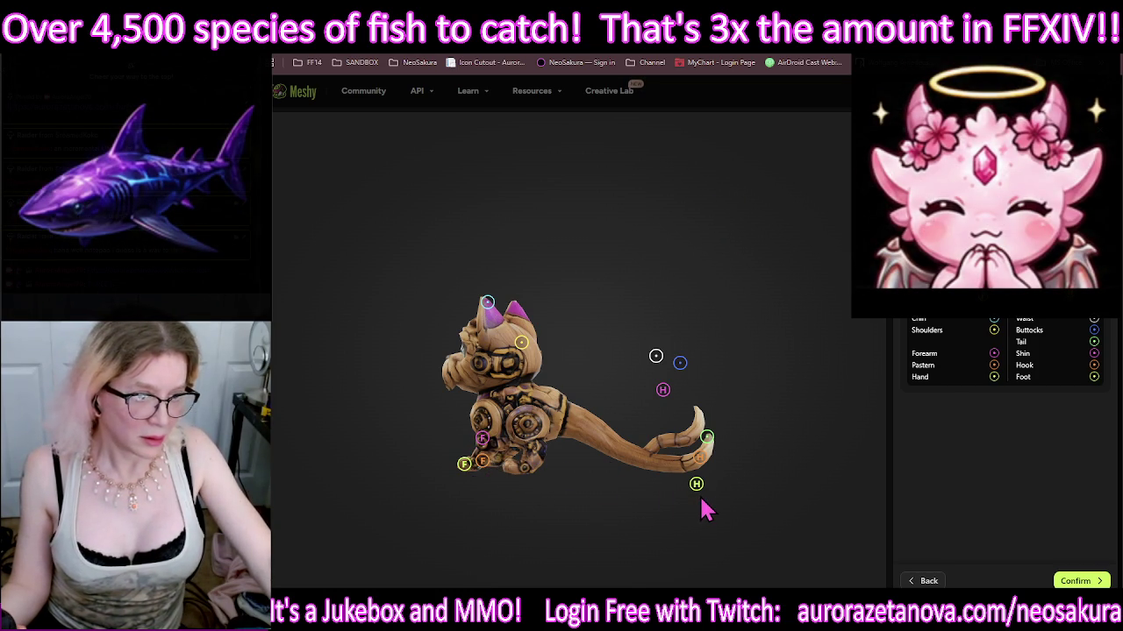
Step: Set the Foot H, Hook H and Tail markers on the hind foot, hind leg and tail
left_click_drag(609, 506, 519, 482)
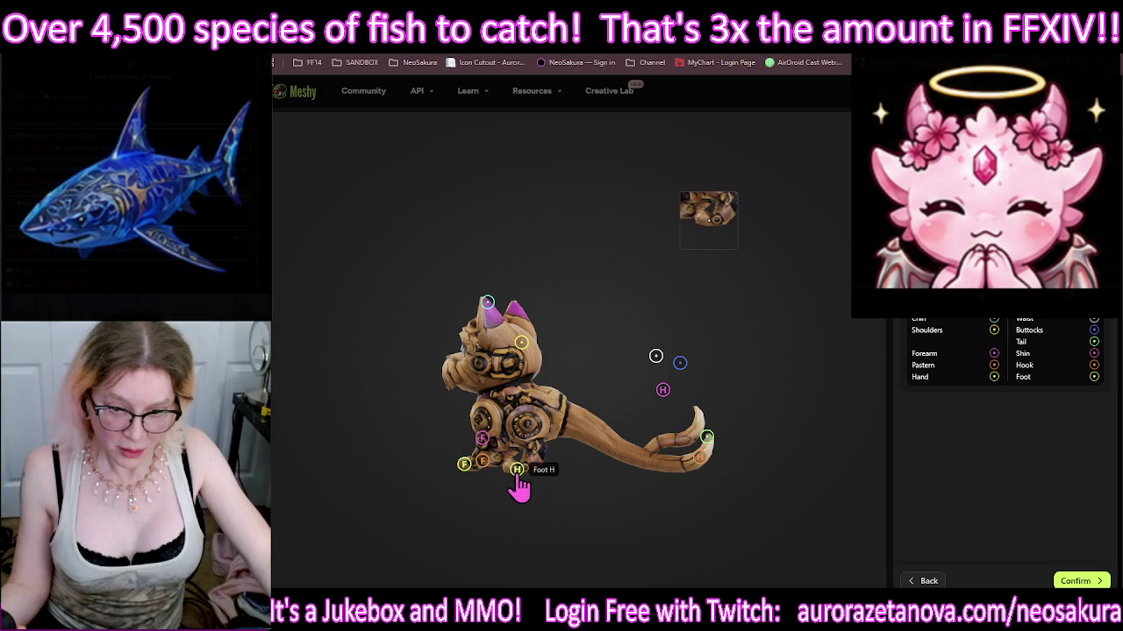
left_click(698, 463)
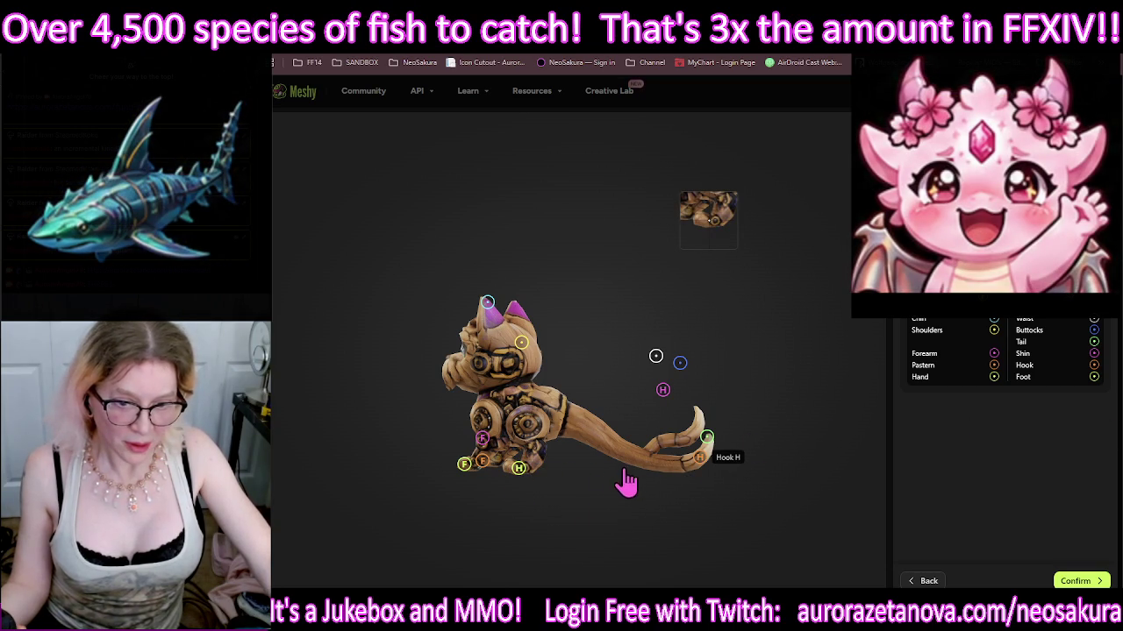
left_click(536, 463)
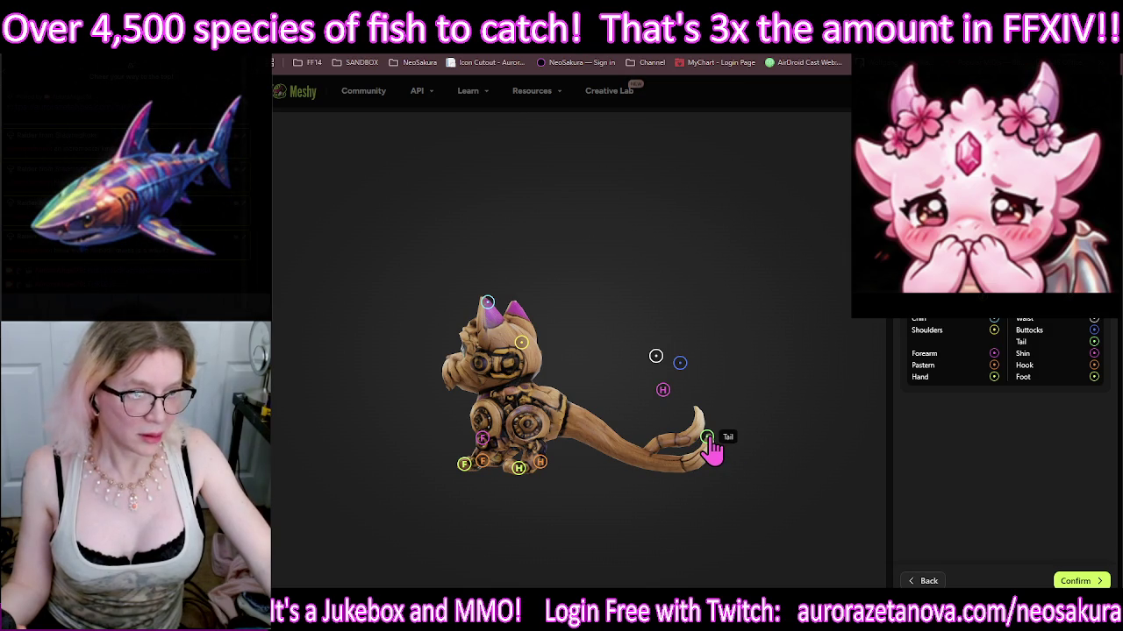
left_click_drag(707, 439, 655, 466)
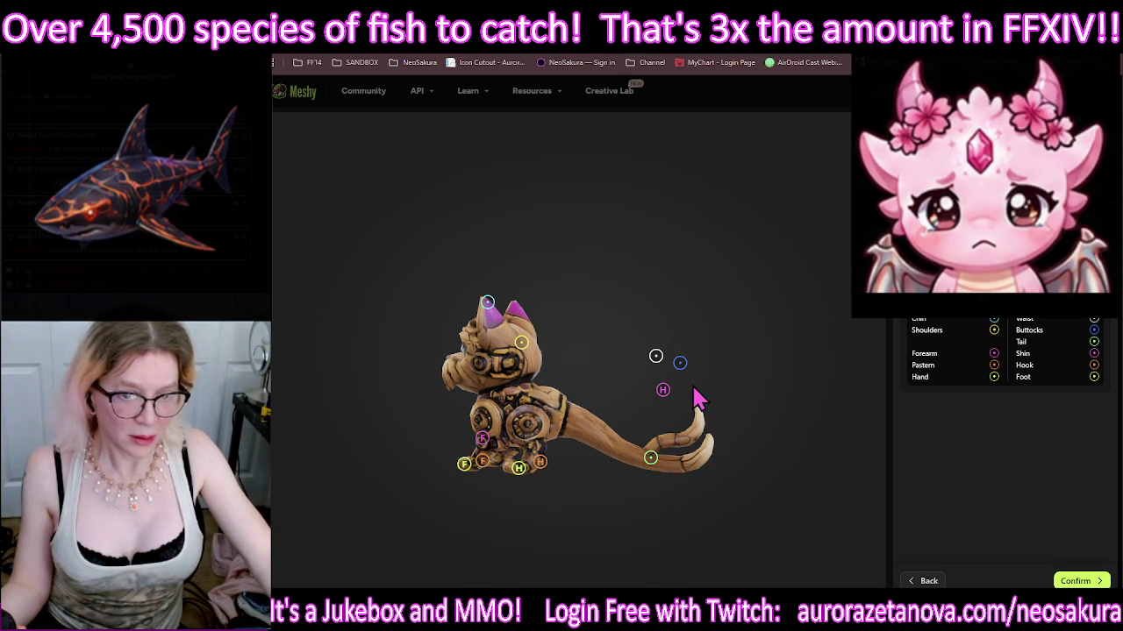
left_click_drag(664, 391, 523, 437)
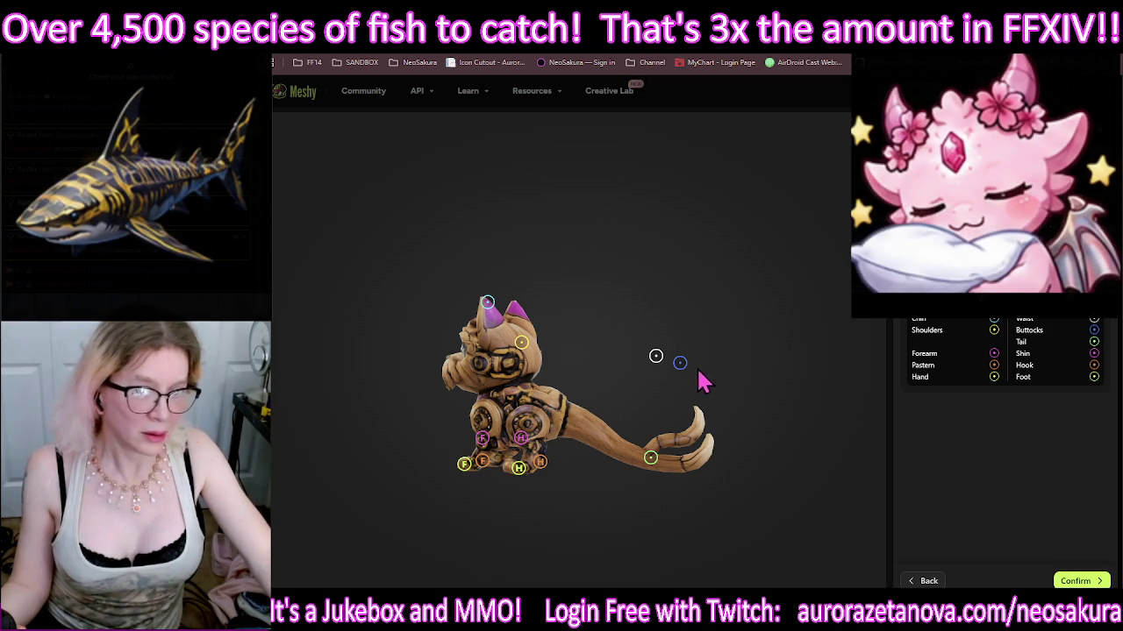
Step: Position the Buttocks, Waist, Shoulder and Chin markers, and nudge the Tail marker to the tail base
left_click_drag(679, 363, 571, 403)
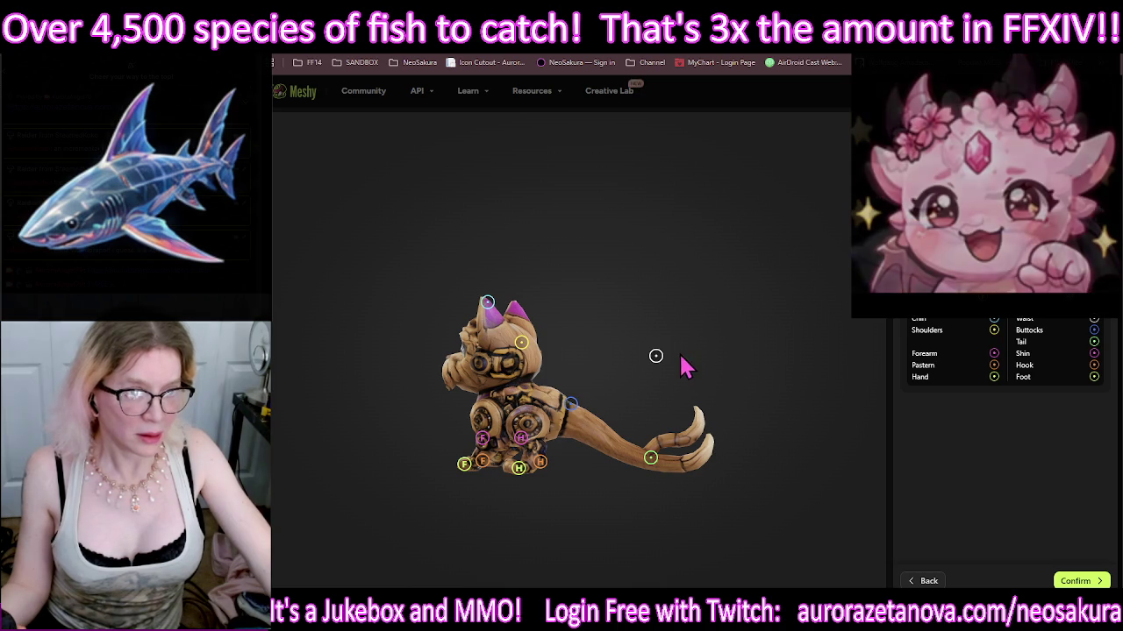
mouse_move(656, 356)
left_mouse_down()
mouse_move(622, 356)
mouse_move(543, 397)
left_mouse_up()
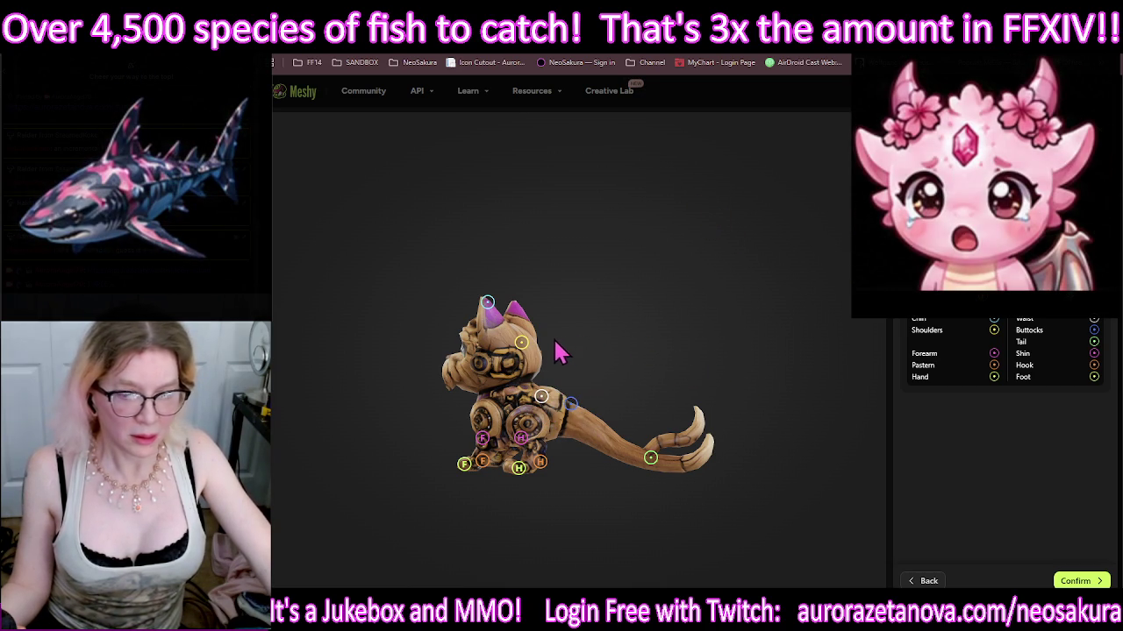
left_click_drag(521, 344, 490, 401)
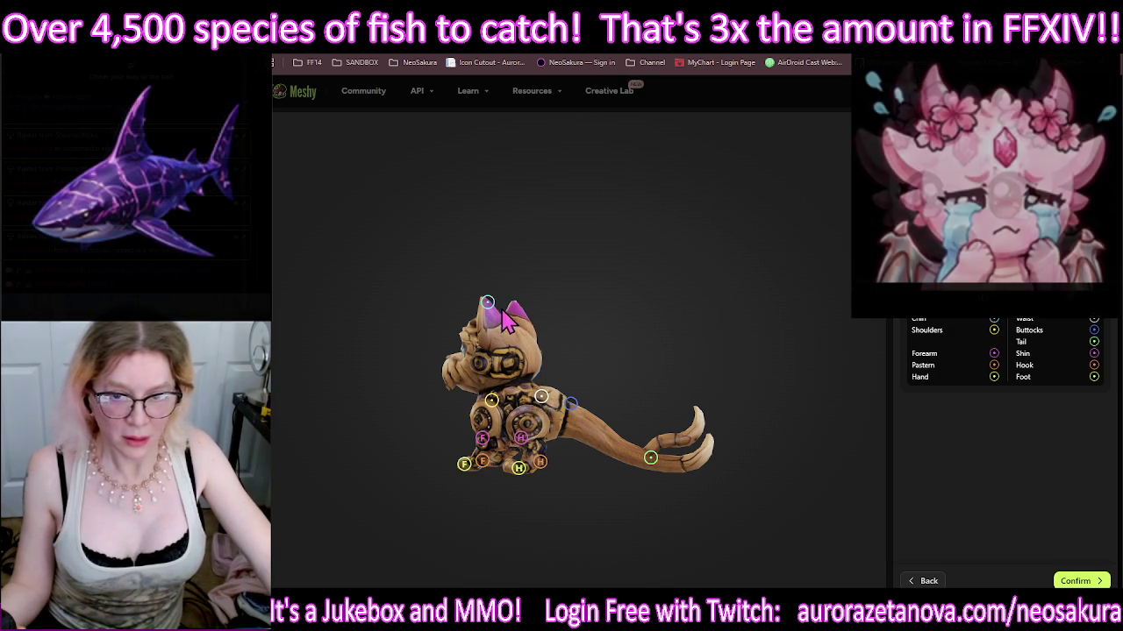
left_click_drag(487, 303, 484, 351)
left_click_drag(489, 311, 482, 366)
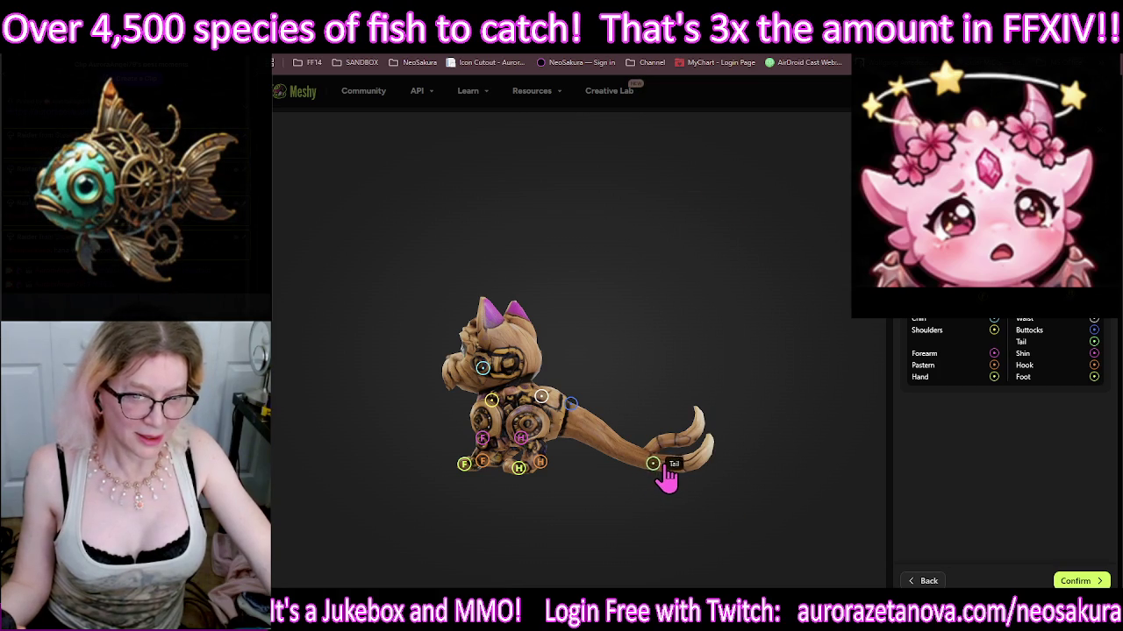
left_click_drag(666, 469, 652, 456)
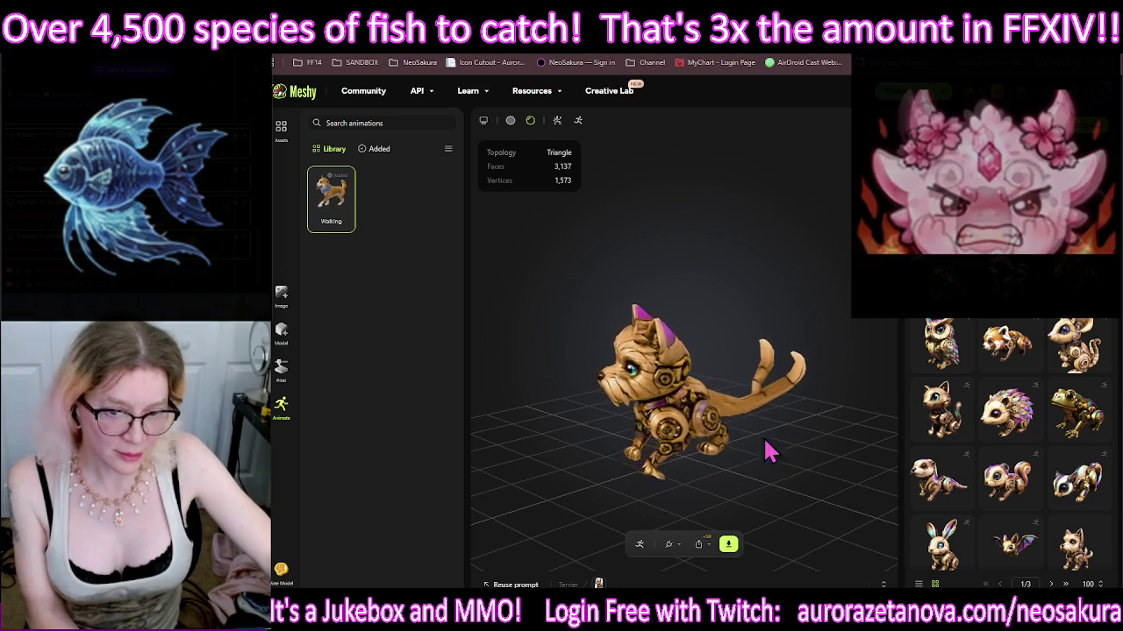
Step: Widen the generations grid and tick the first three models in the top row
mouse_move(800, 480)
left_mouse_down()
mouse_move(816, 419)
mouse_move(610, 420)
mouse_move(711, 465)
left_mouse_up()
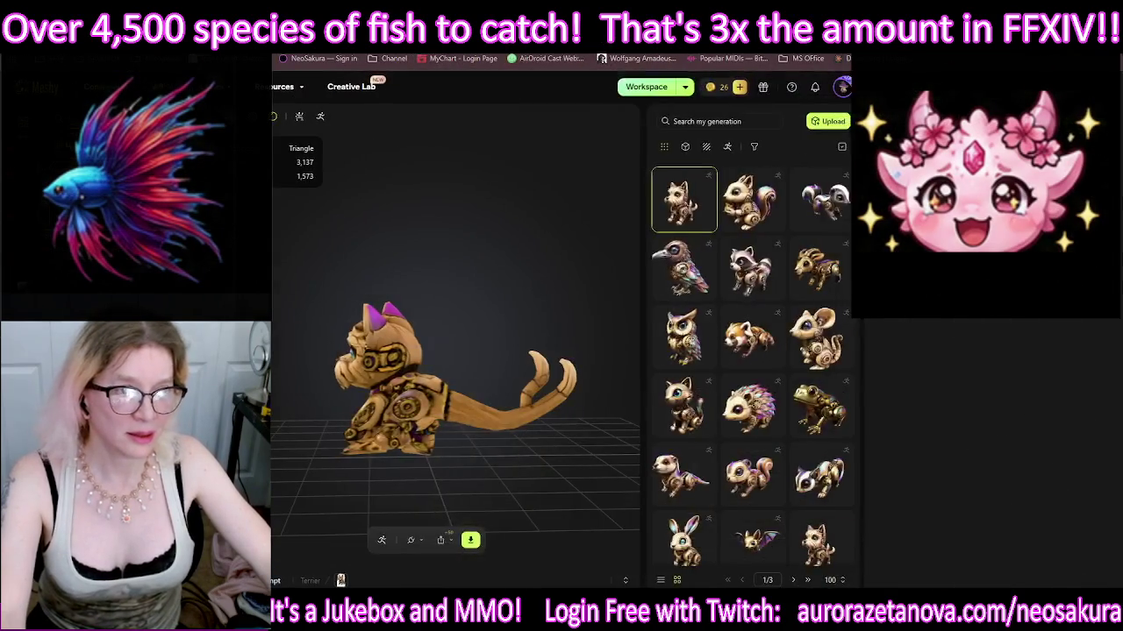
left_click_drag(811, 268, 643, 265)
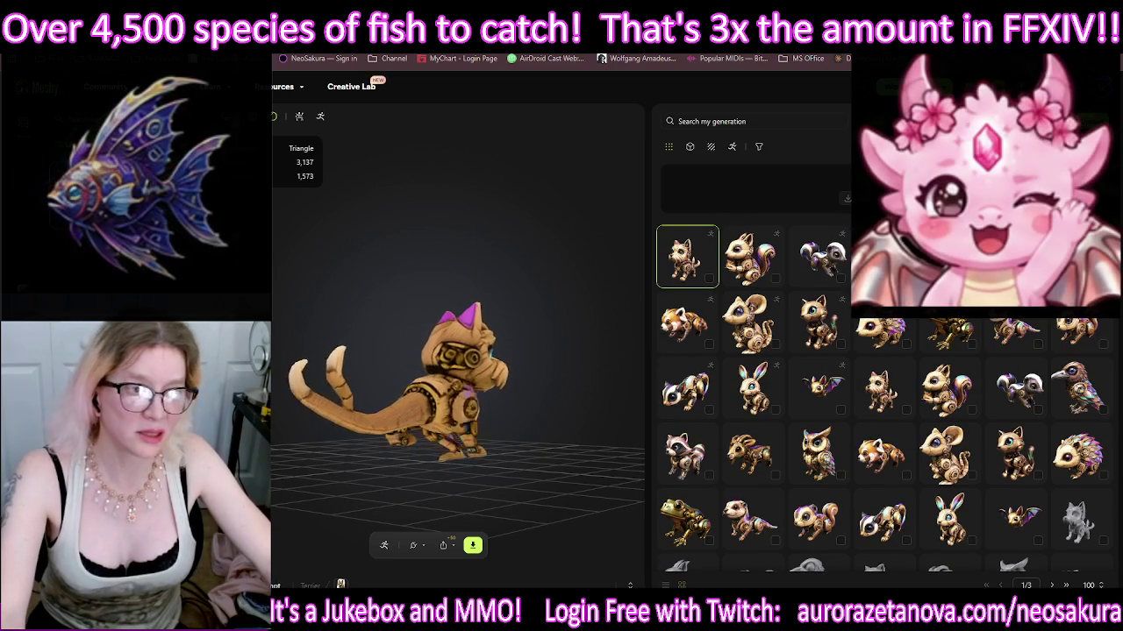
left_click(709, 278)
left_click(775, 278)
left_click(841, 278)
Step: Tick more models in the second and third rows, leaving the bunny unticked
left_click(1103, 344)
left_click(823, 325)
left_click(684, 392)
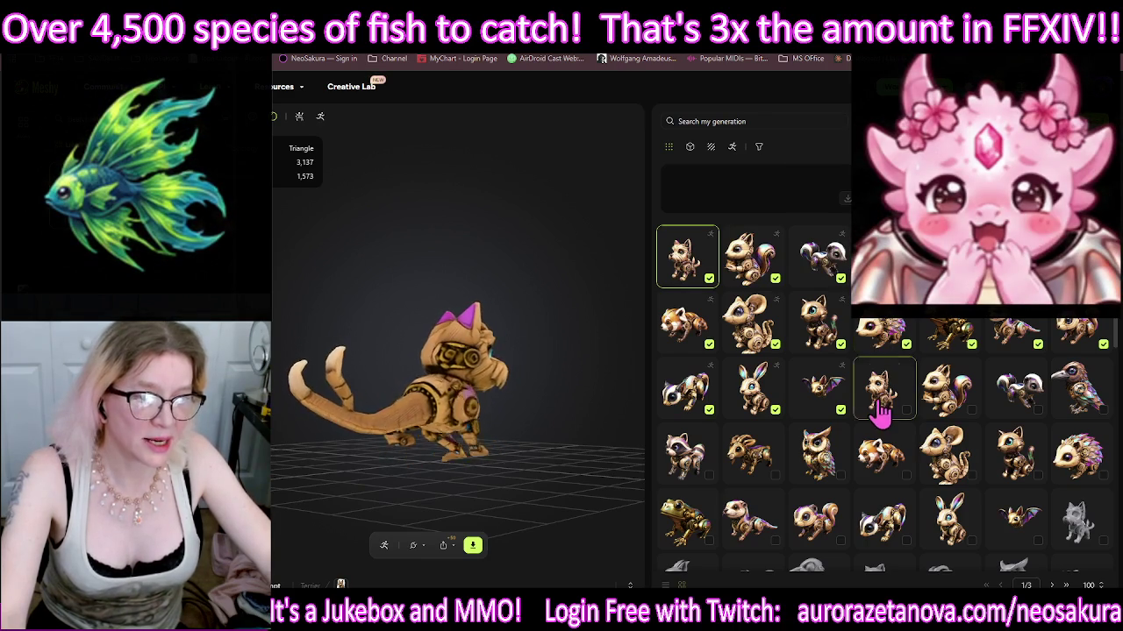
left_click(763, 399)
left_click(693, 399)
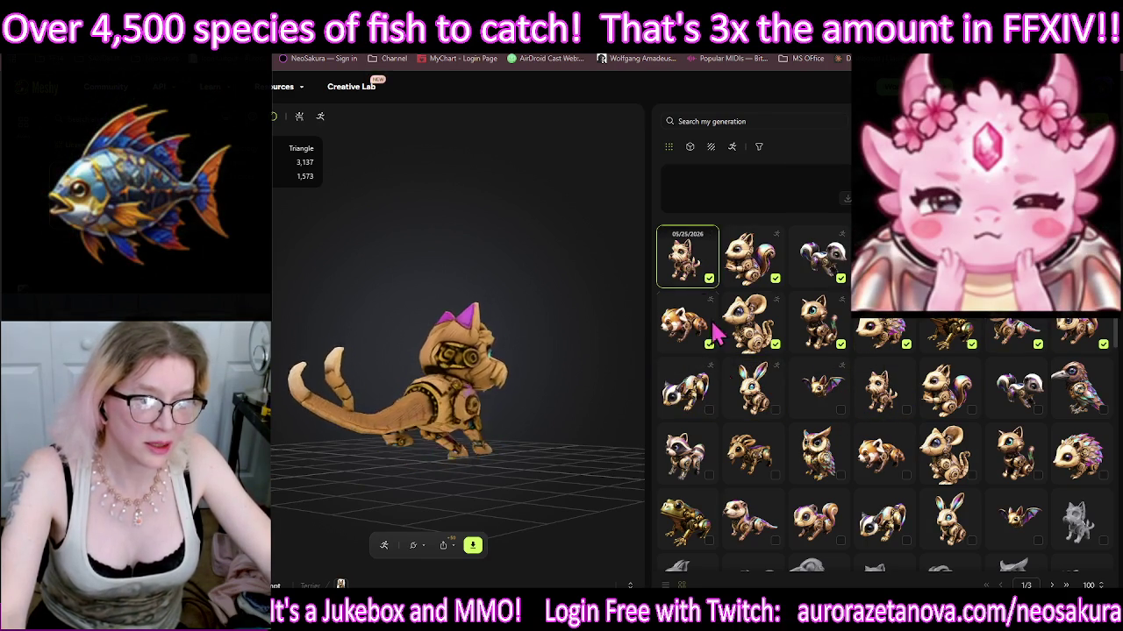
left_click(685, 399)
left_click(752, 394)
left_click(803, 395)
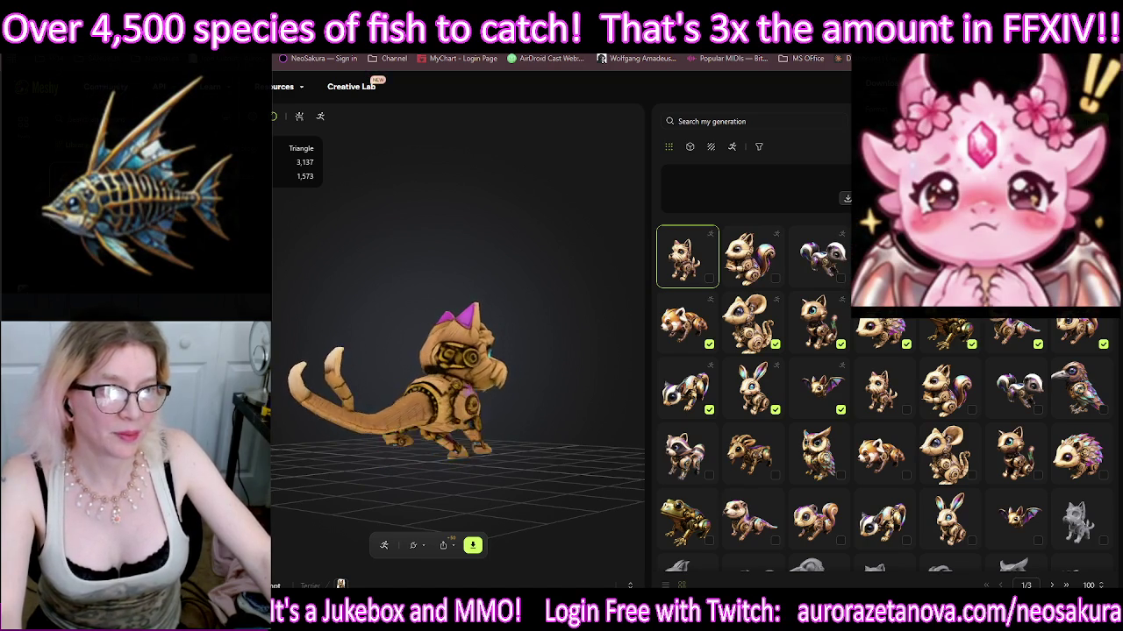
Step: Clear the checked models, re-check the first three, then clear the selection again
key("Escape")
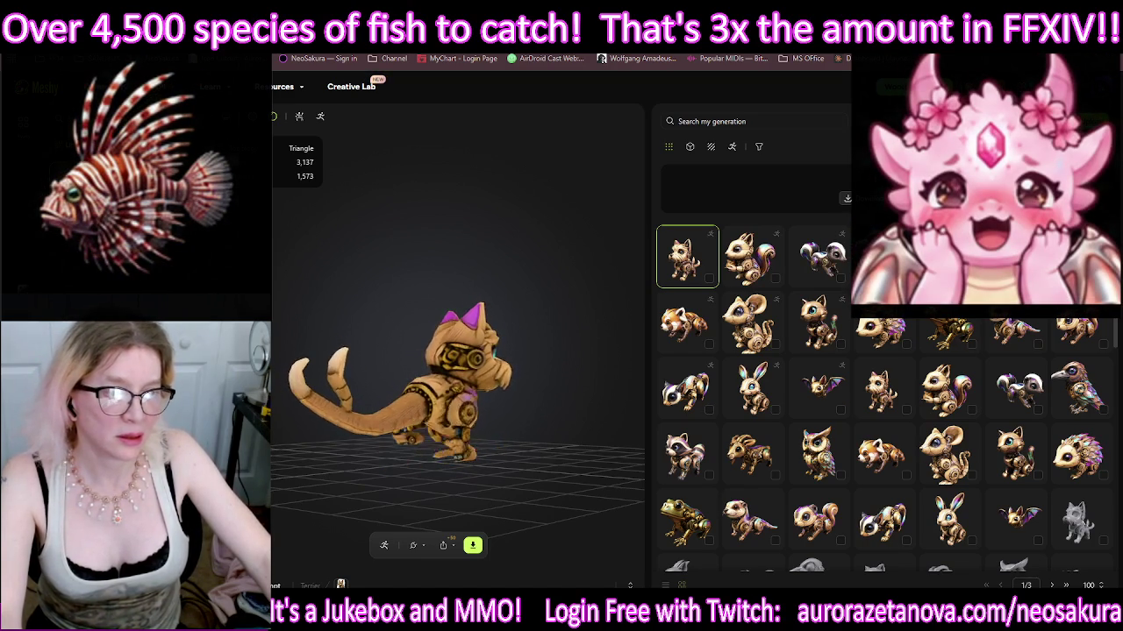
left_click(840, 278, "shift")
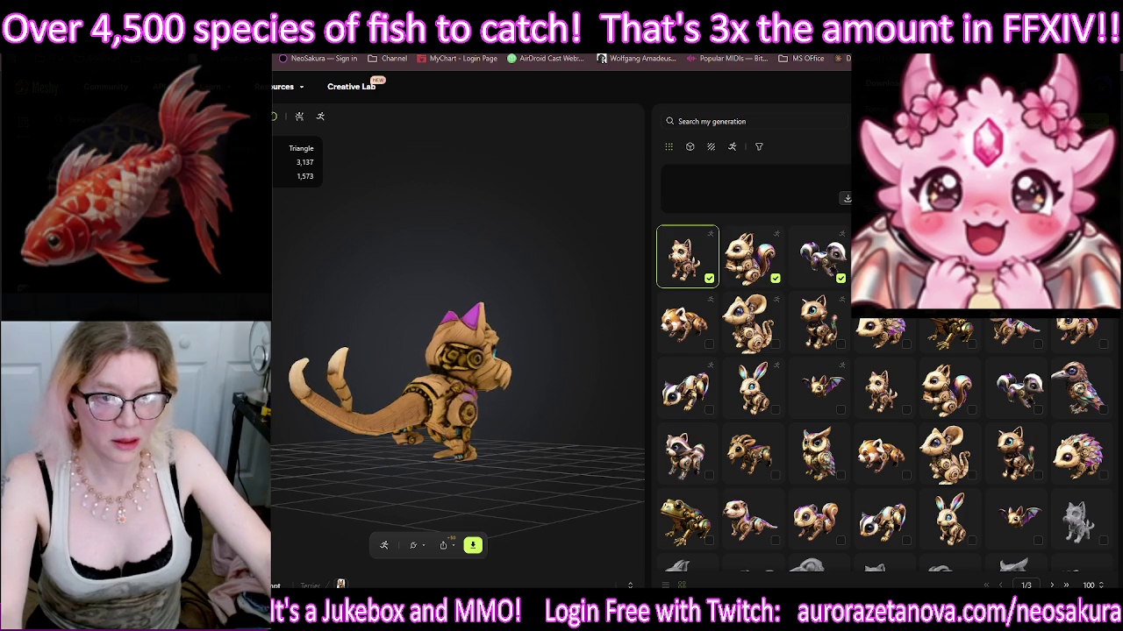
key("Escape")
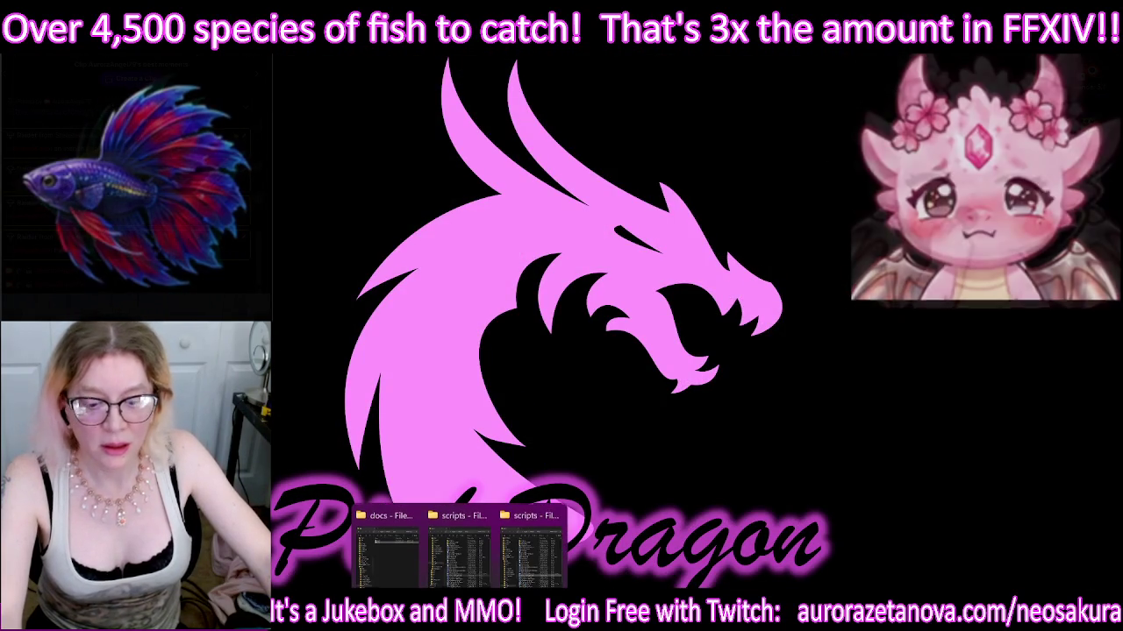
mouse_move(531, 550)
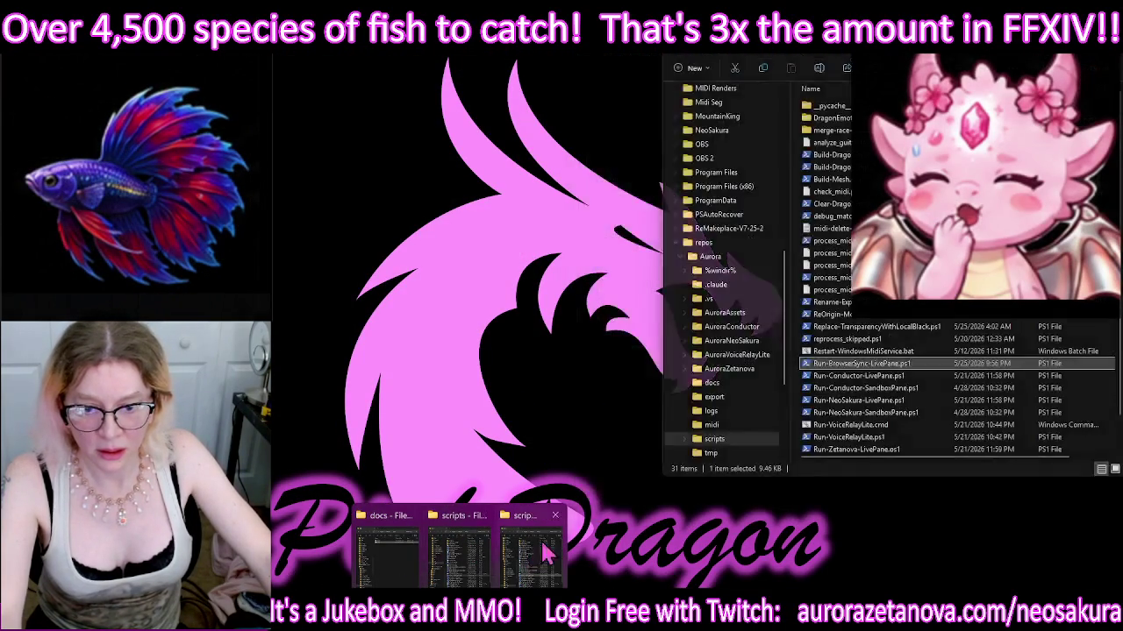
Step: Close the two scripts folder windows and bring the docs folder window forward
left_click(554, 516)
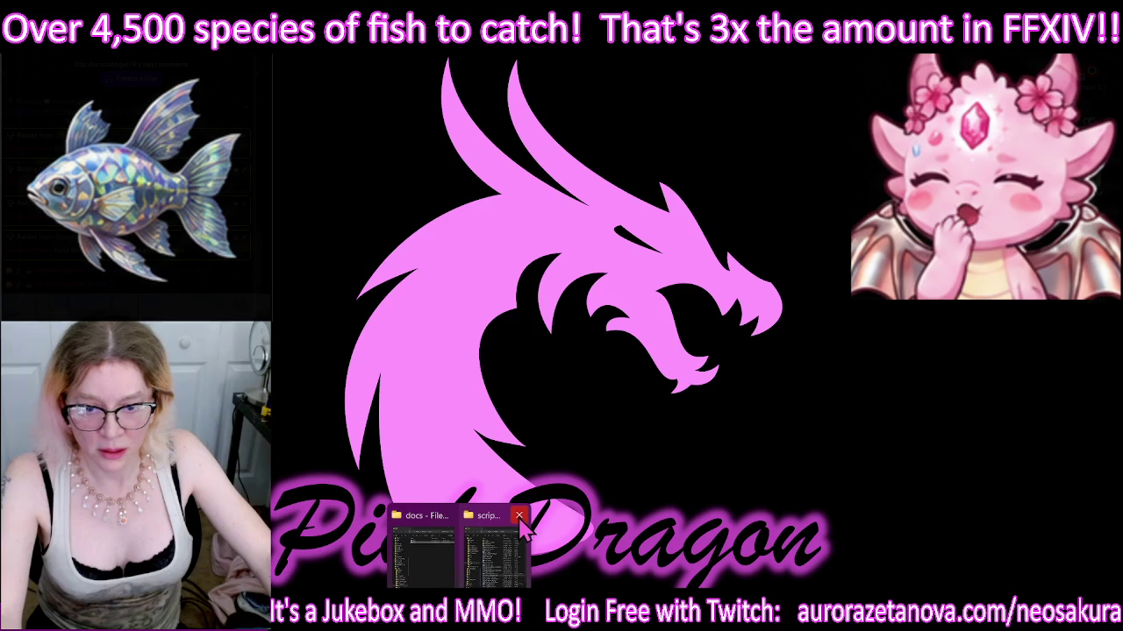
left_click(519, 515)
left_click(451, 544)
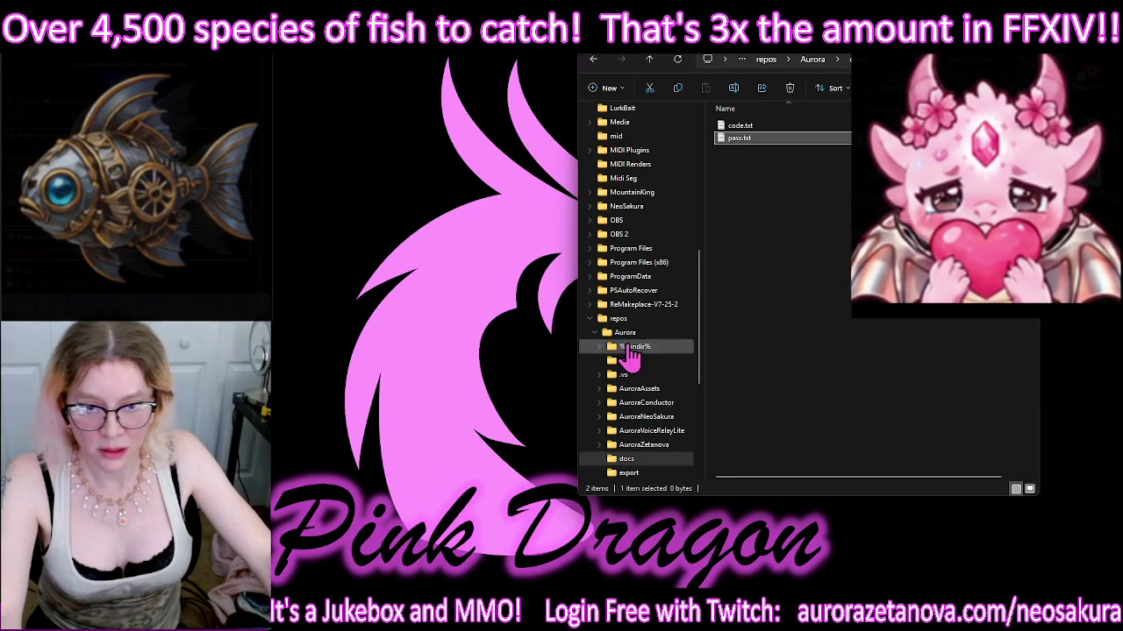
Step: Open Downloads on T7 Shield (D:) and widen the window to show more columns
scroll(641, 263, "up", 2)
scroll(649, 254, "up", 3)
scroll(660, 239, "up", 1)
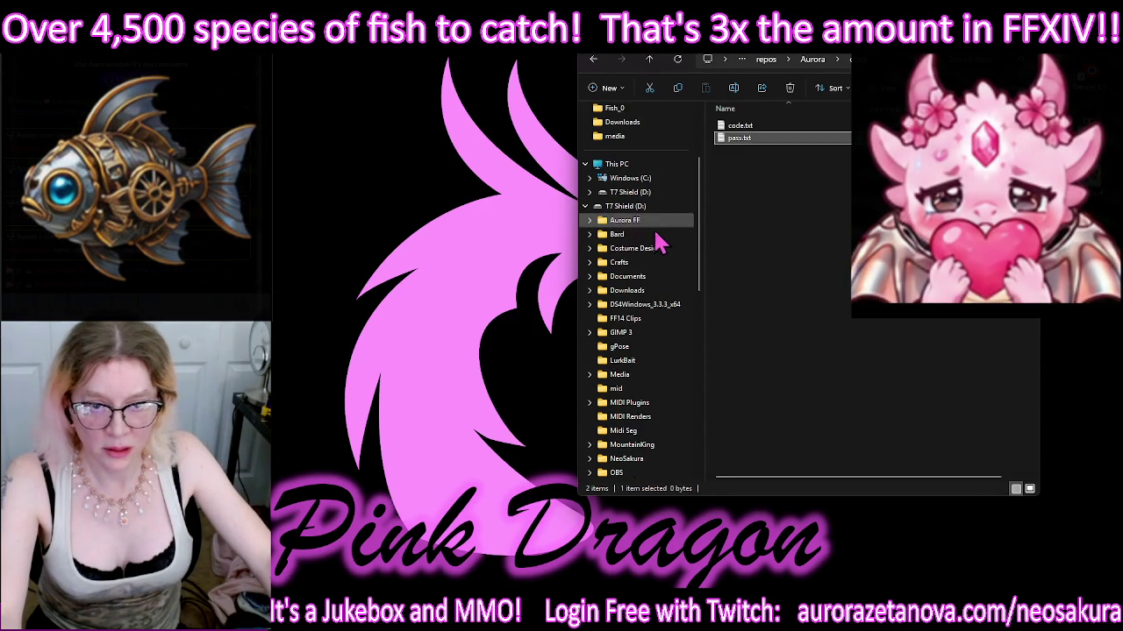
left_click(627, 294)
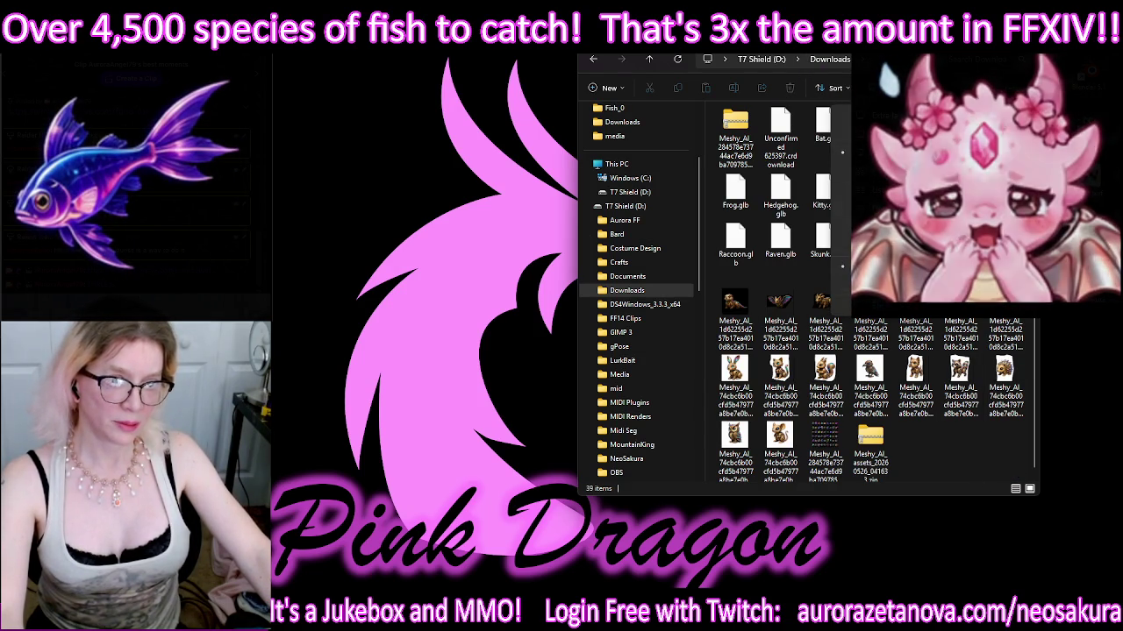
scroll(960, 327, "down", 5, "ctrl")
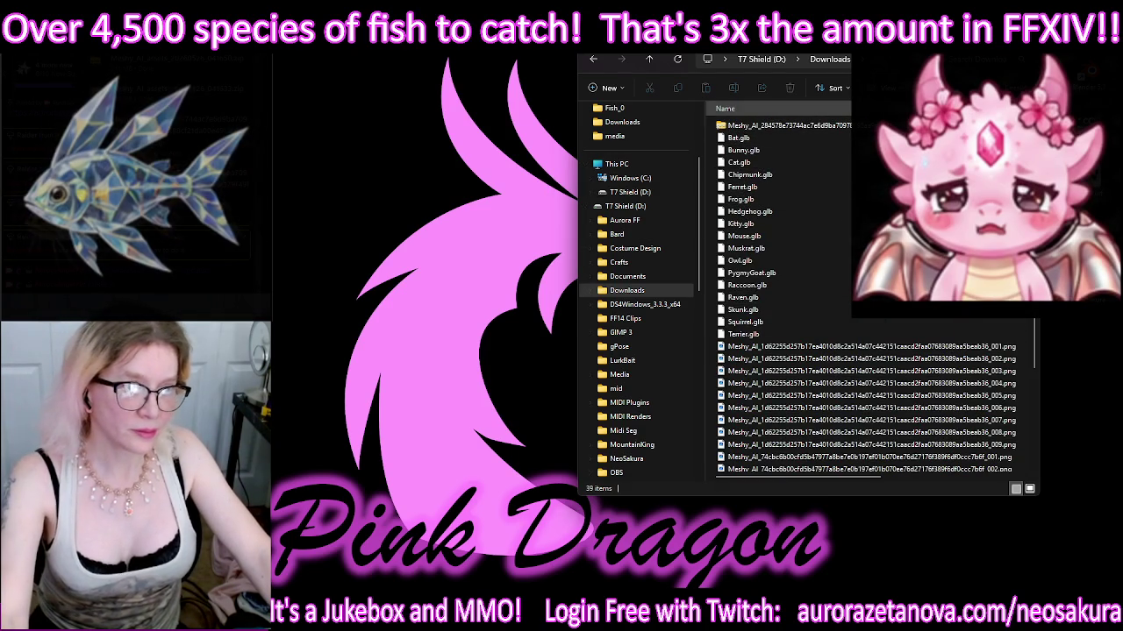
left_click_drag(1036, 395, 1082, 395)
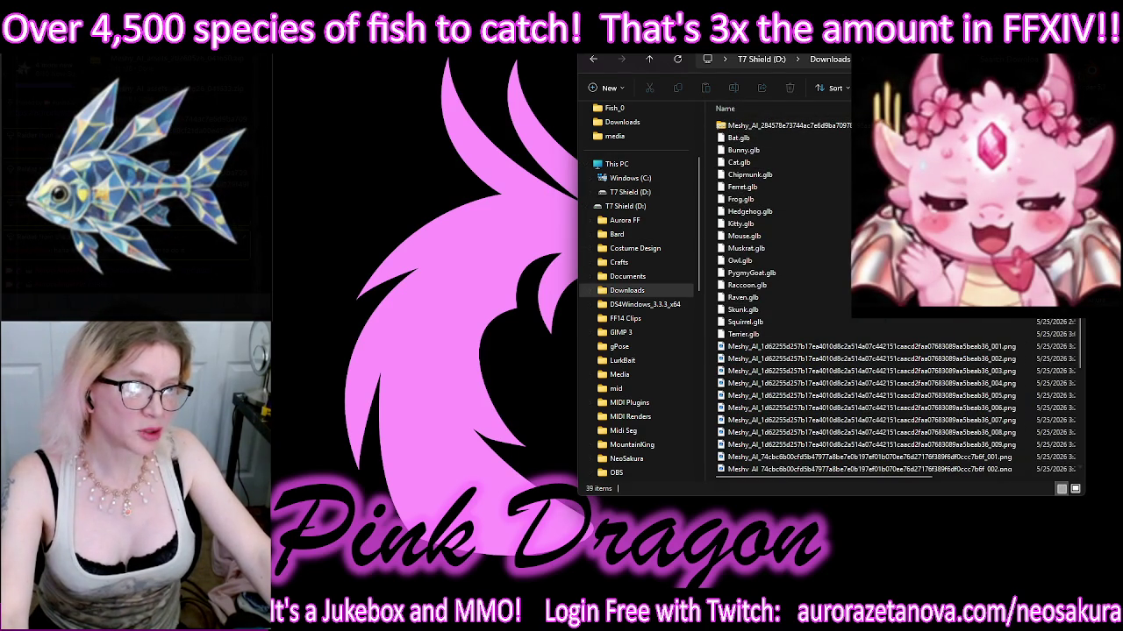
Step: Sort Downloads newest first and extract the Meshy assets zips each into its own folder with 7-Zip
left_click_drag(1035, 108, 914, 109)
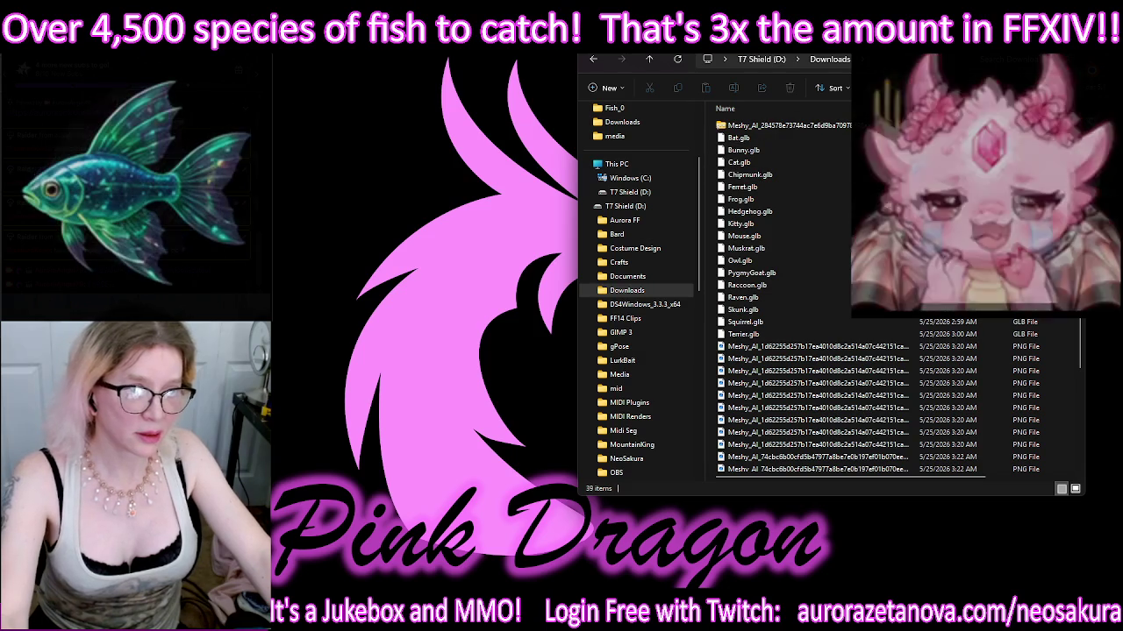
left_click(930, 108)
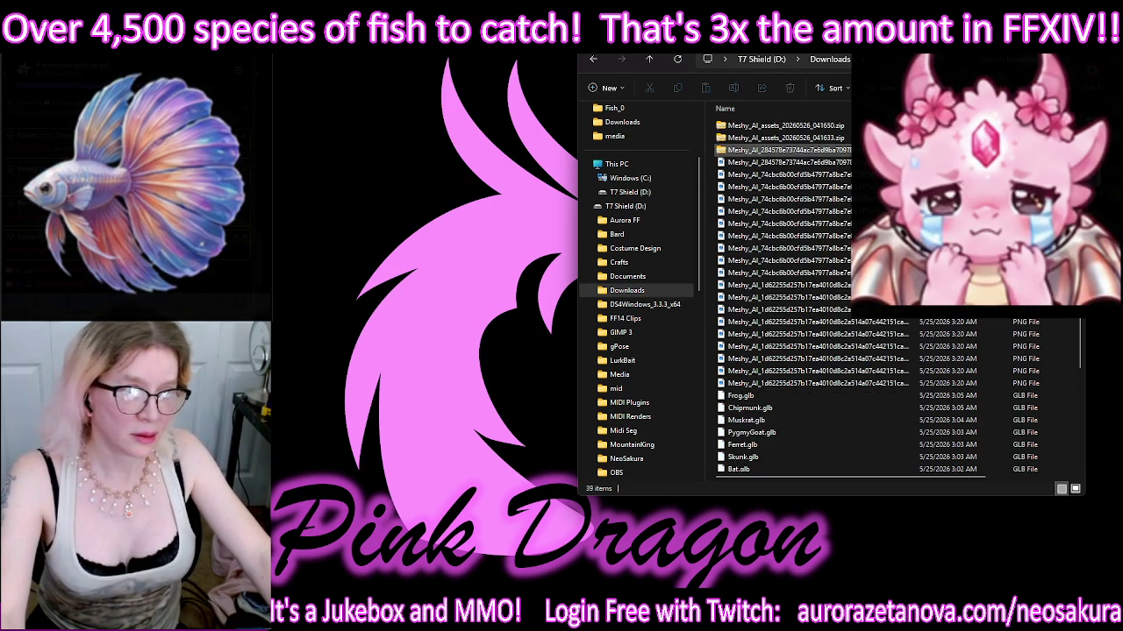
left_click(827, 126)
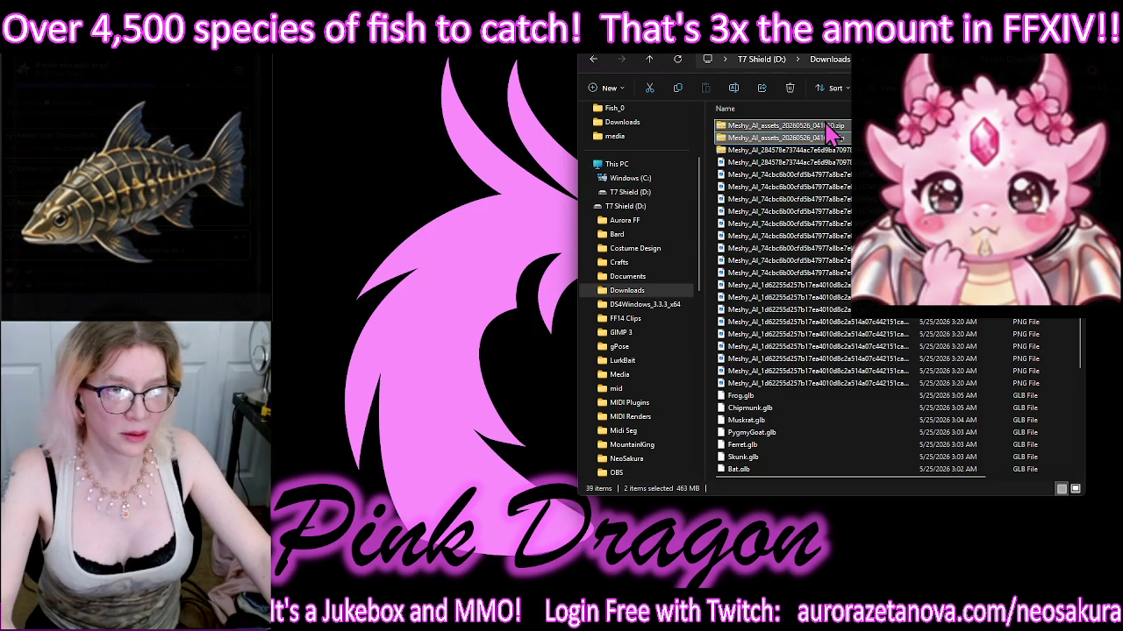
right_click(816, 131)
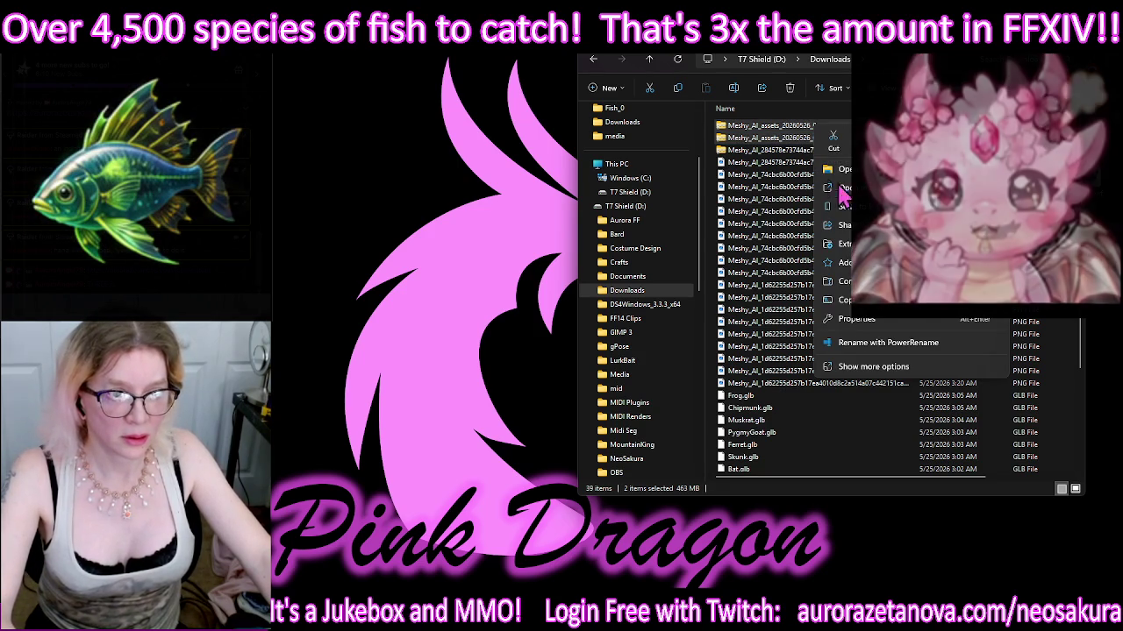
left_click(868, 367)
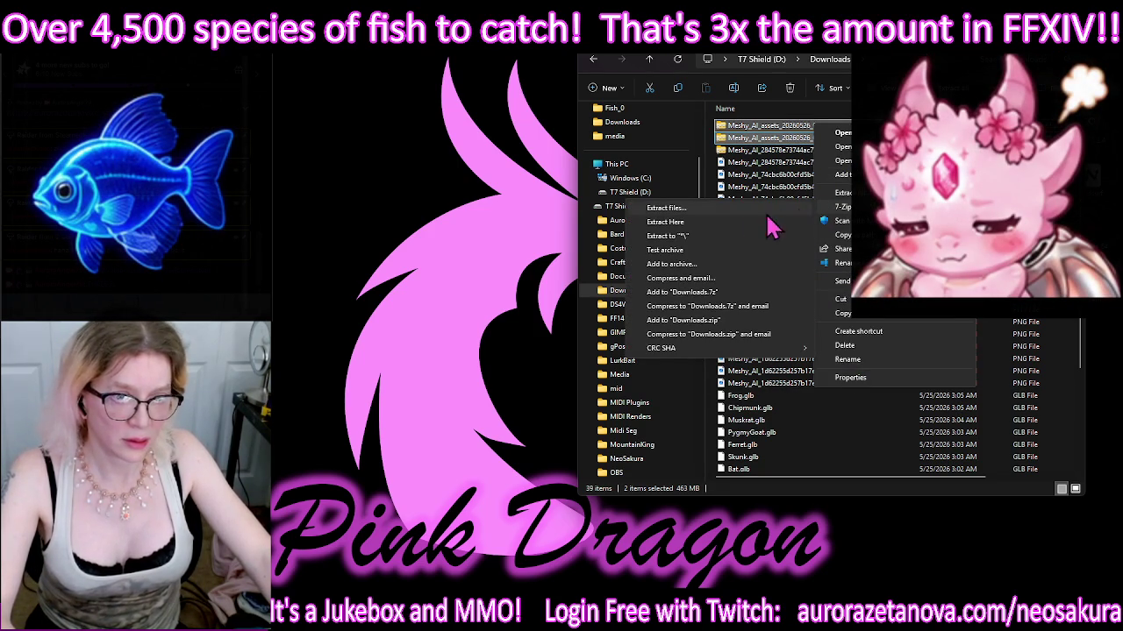
left_click(676, 237)
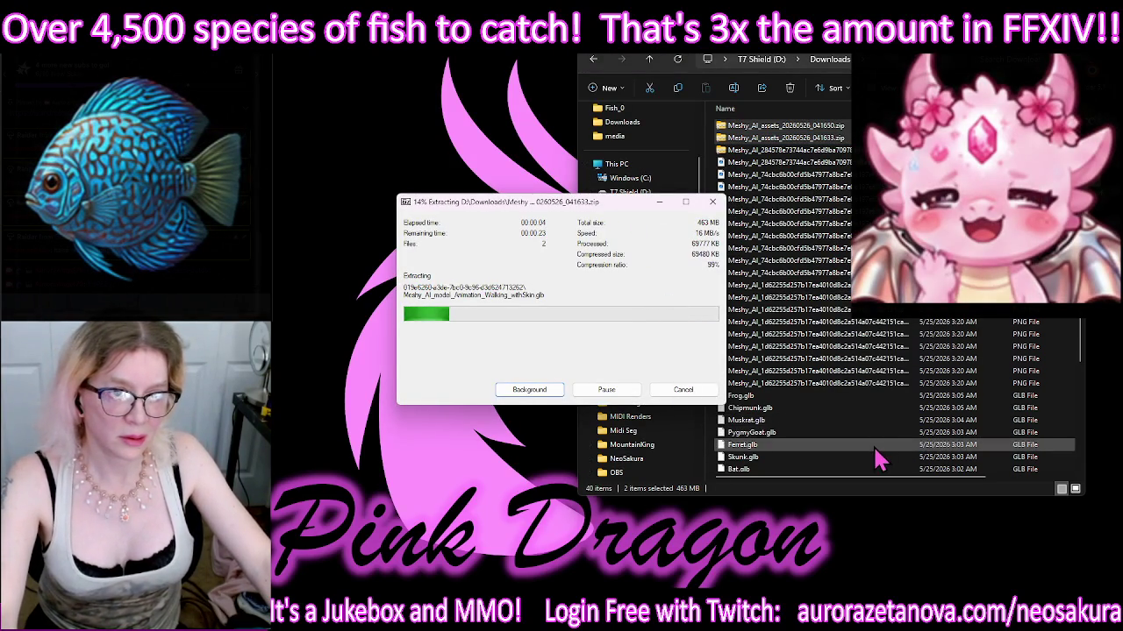
Step: Delete the extracted Meshy assets folder and Cat.glb, skipping the folder still in use
left_click(868, 377)
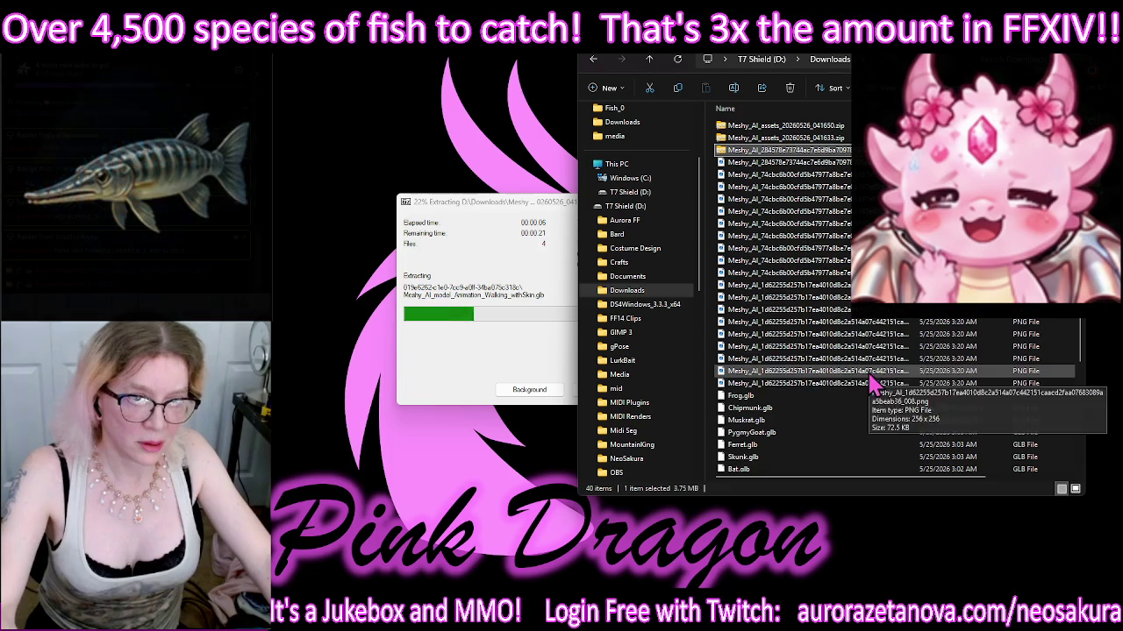
scroll(873, 386, "down", 4)
left_click(874, 404)
left_click(803, 468)
left_click(848, 343, "ctrl")
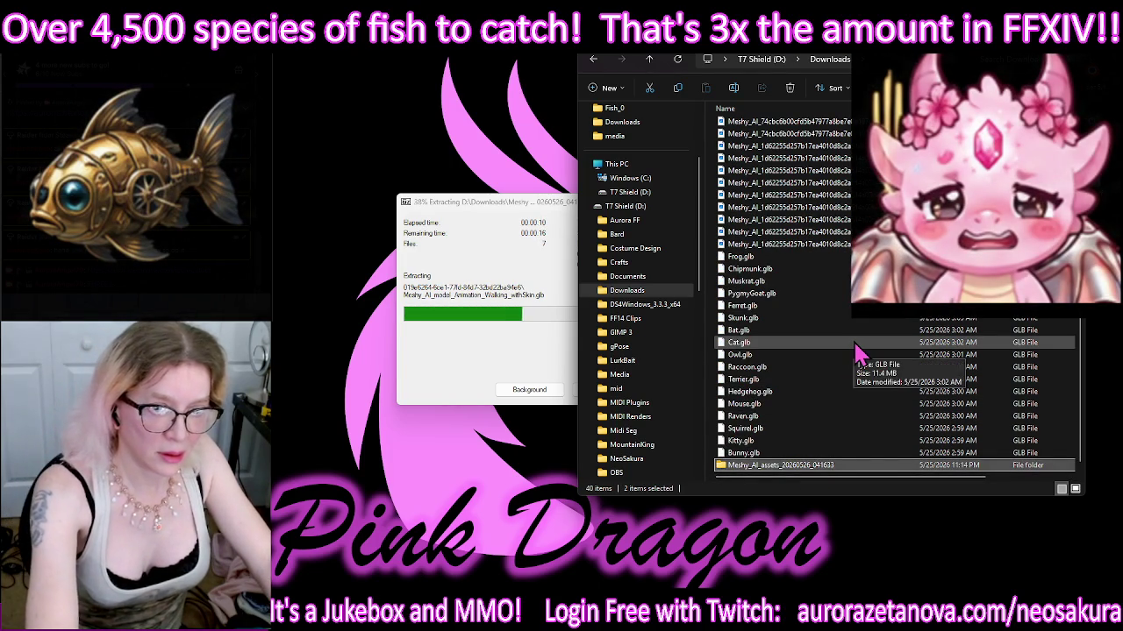
key("Delete")
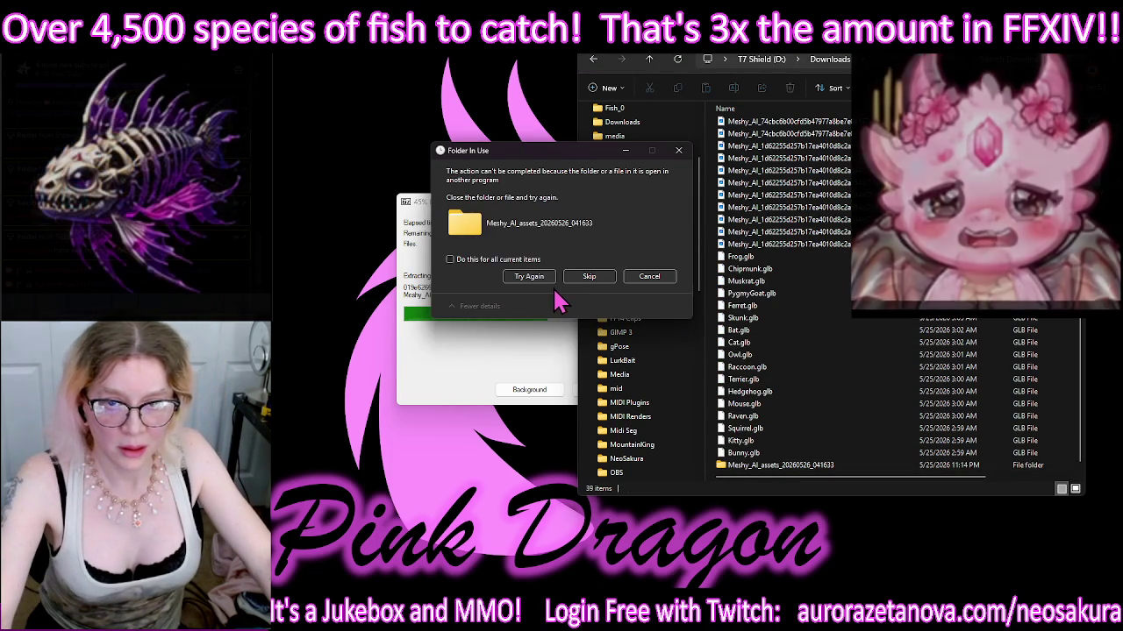
left_click(590, 279)
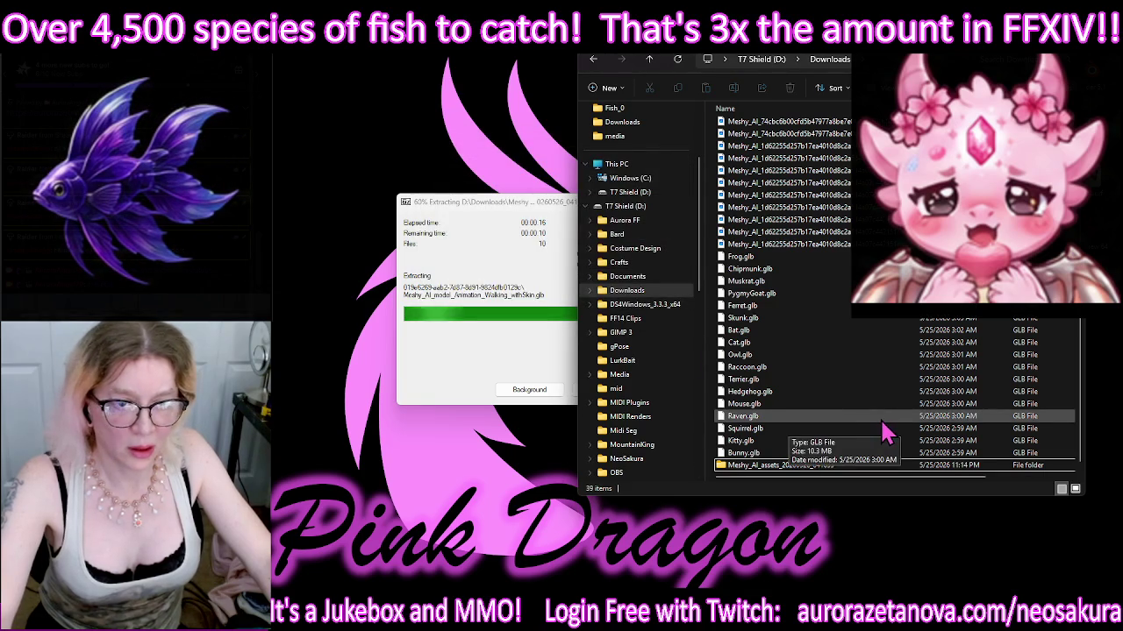
scroll(882, 428, "up", 3)
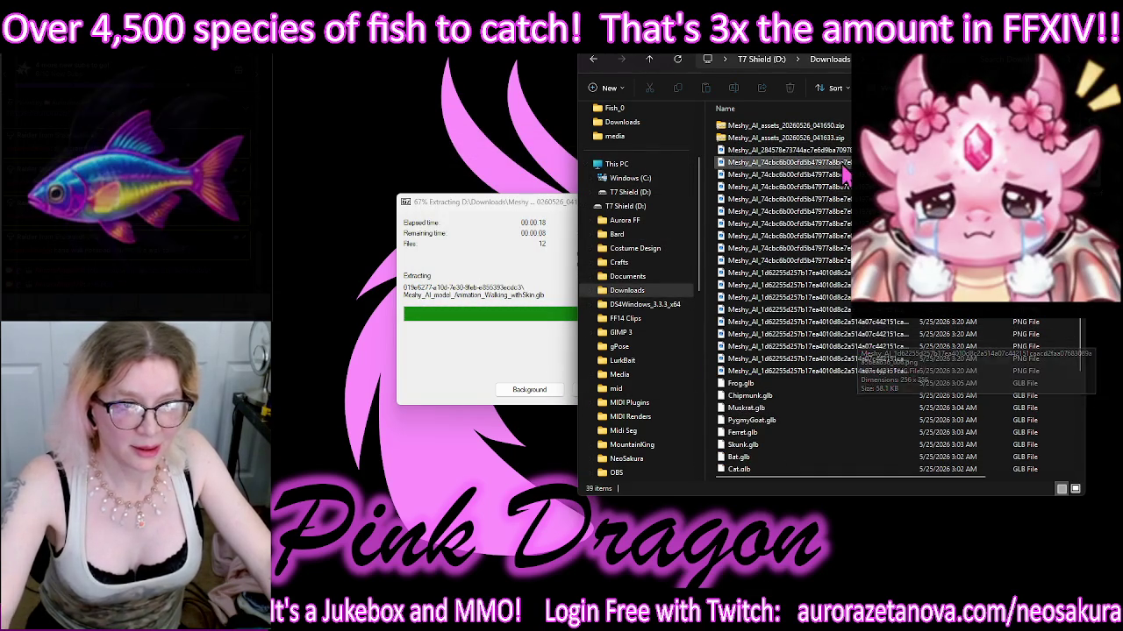
scroll(842, 263, "down", 3)
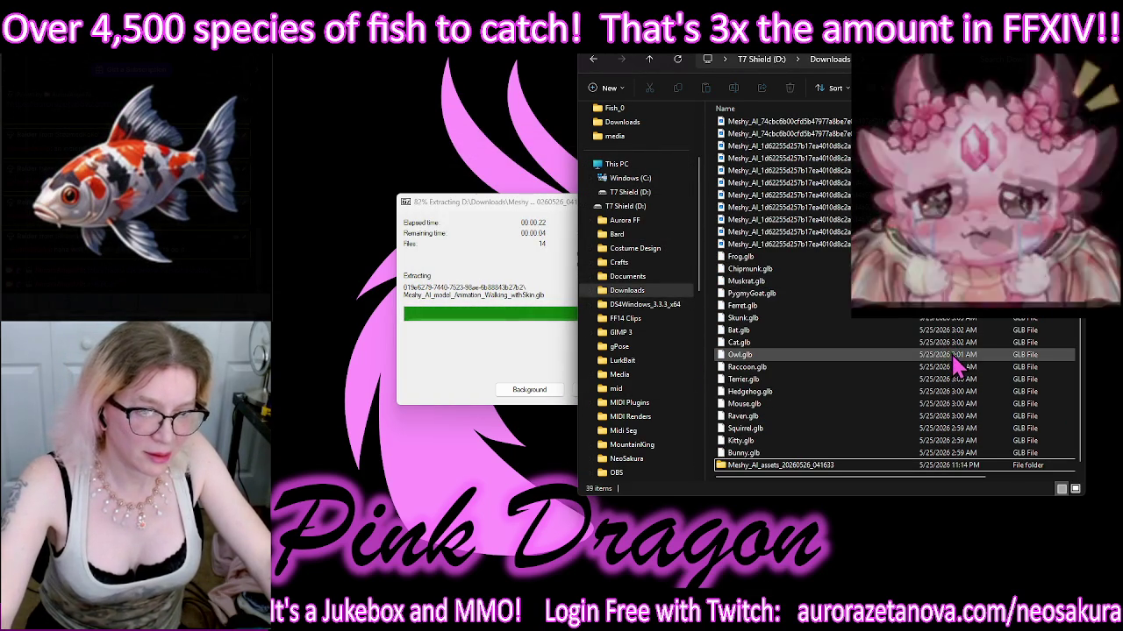
scroll(956, 368, "up", 3)
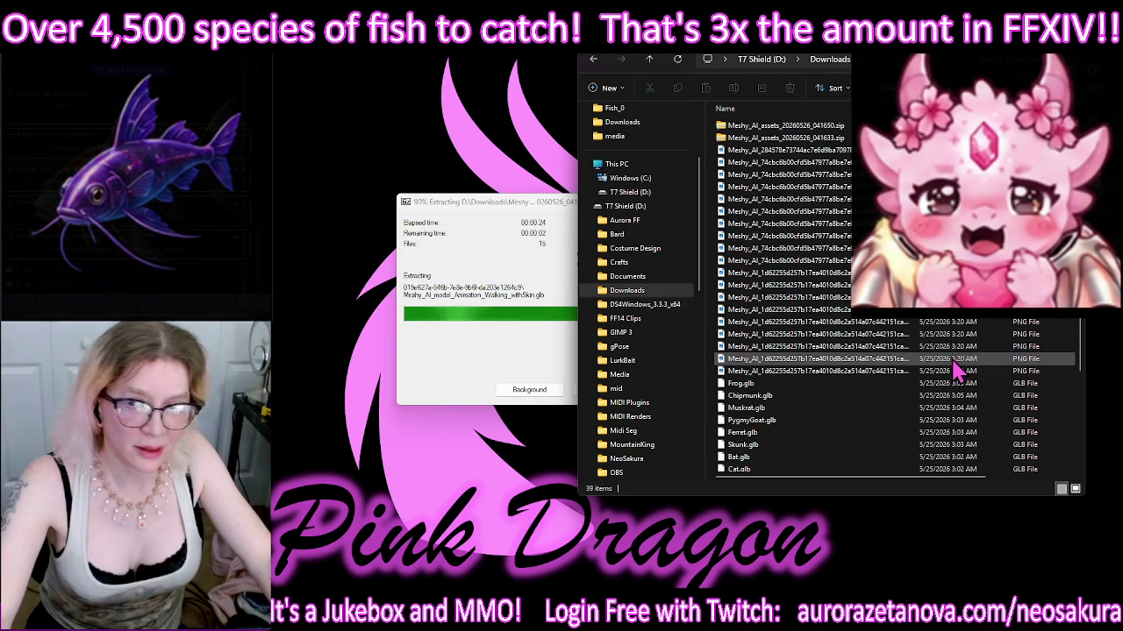
scroll(956, 368, "down", 3)
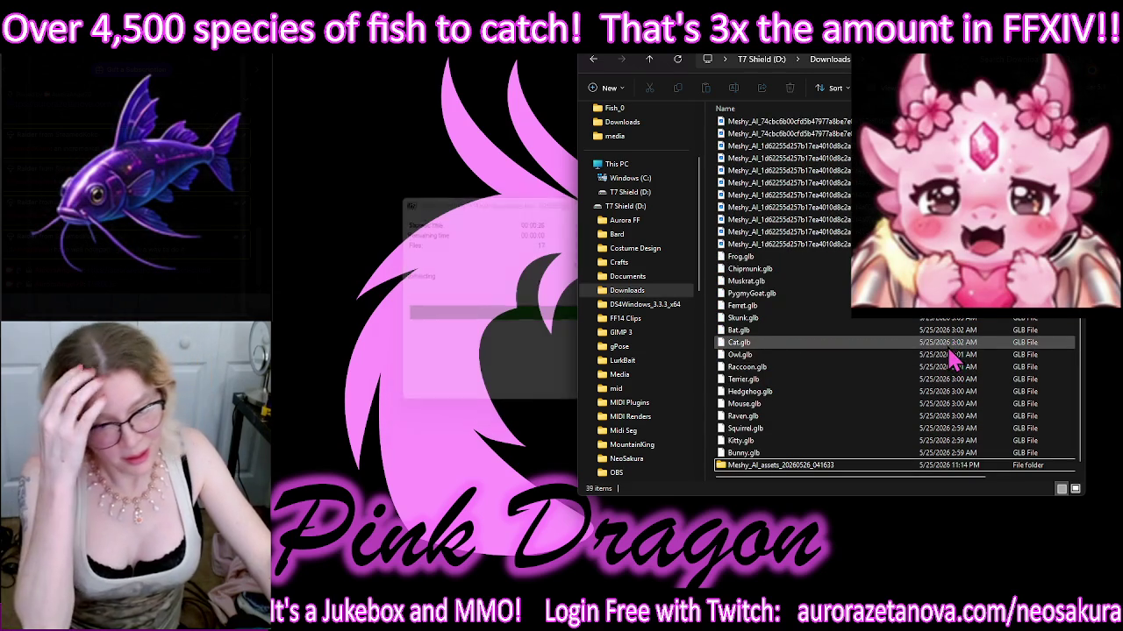
scroll(934, 396, "up", 3)
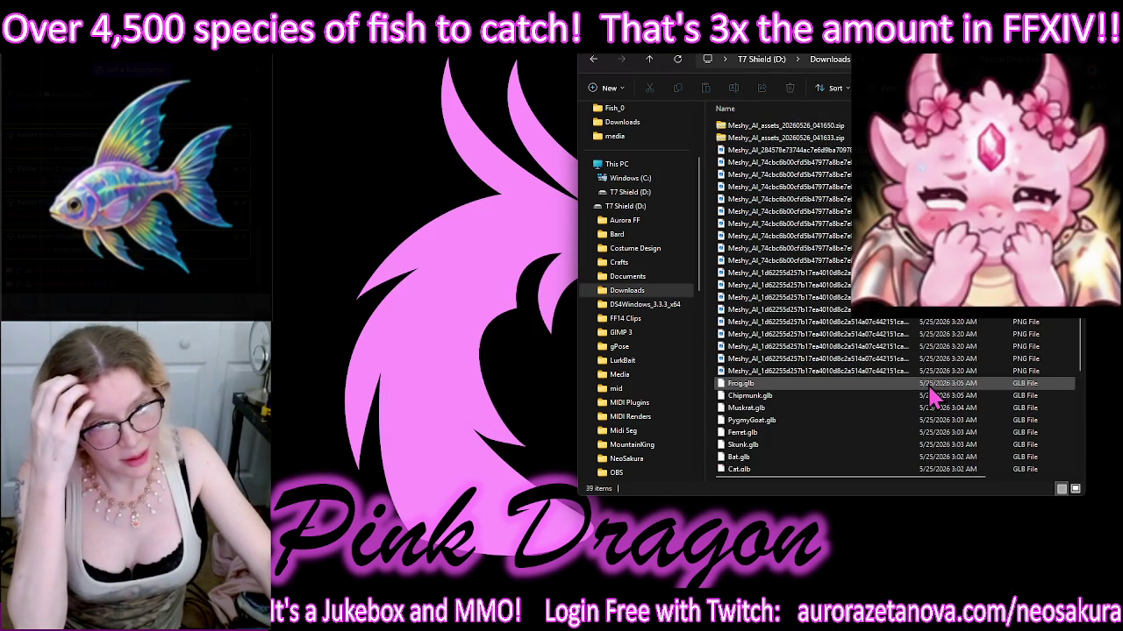
scroll(934, 396, "down", 3)
scroll(895, 289, "up", 3)
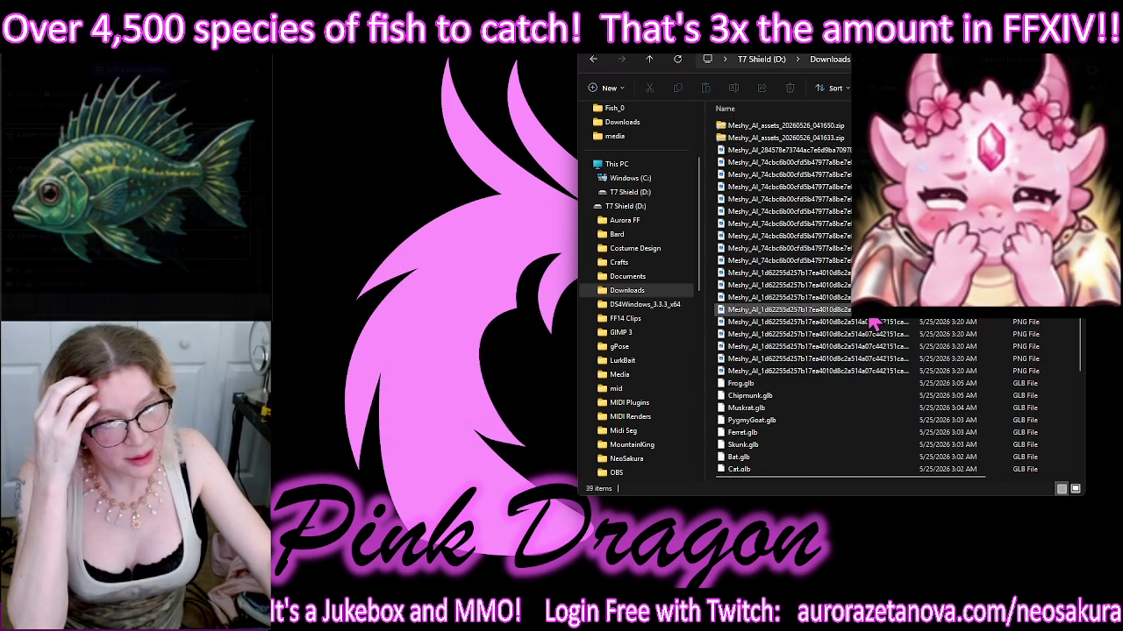
Step: Extract the 041650 assets zip directly into Downloads, replacing all existing files
right_click(829, 129)
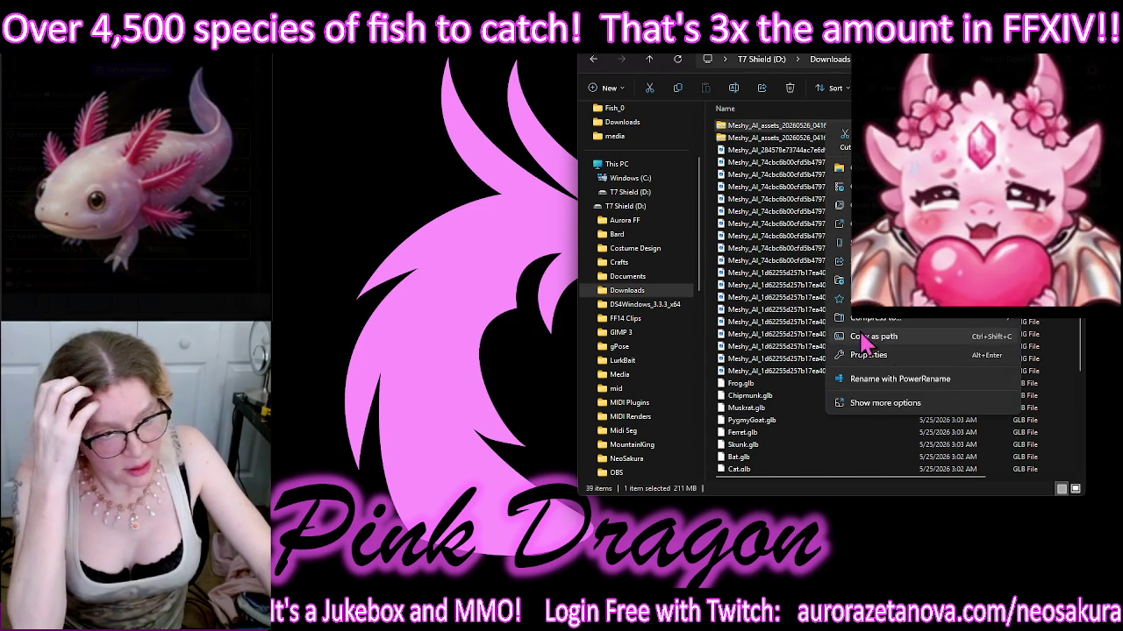
left_click(881, 402)
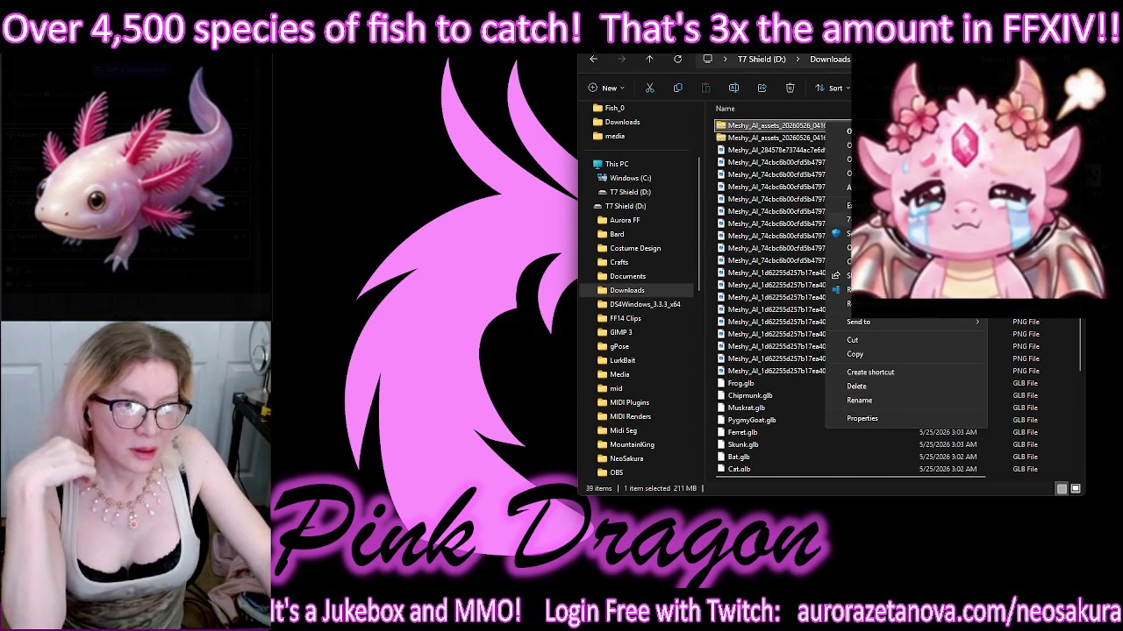
mouse_move(855, 233)
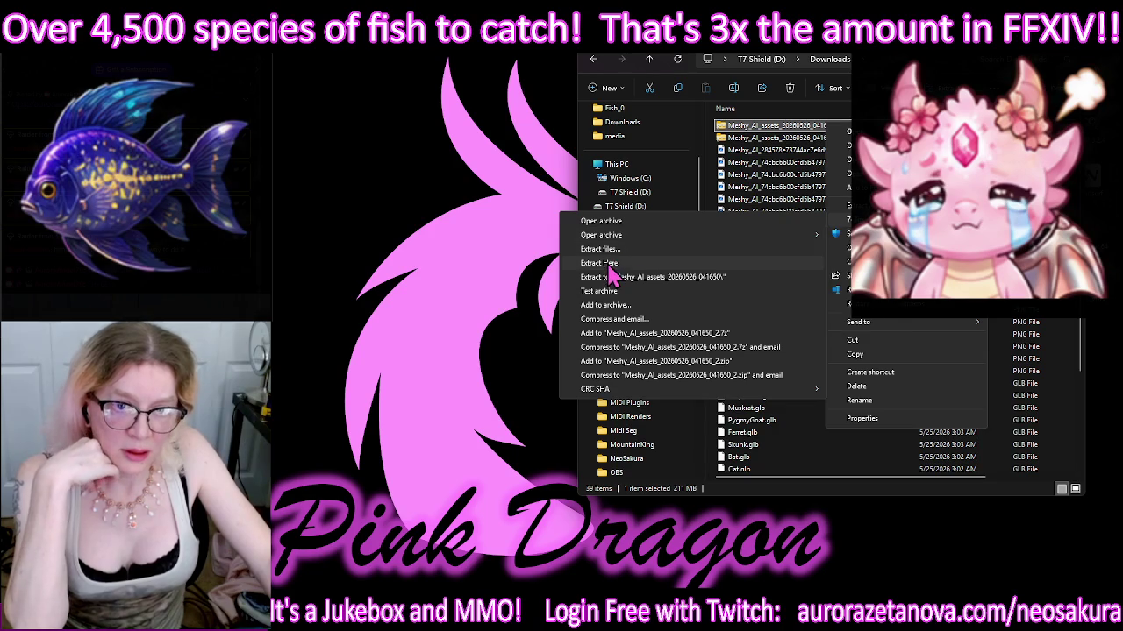
left_click(647, 278)
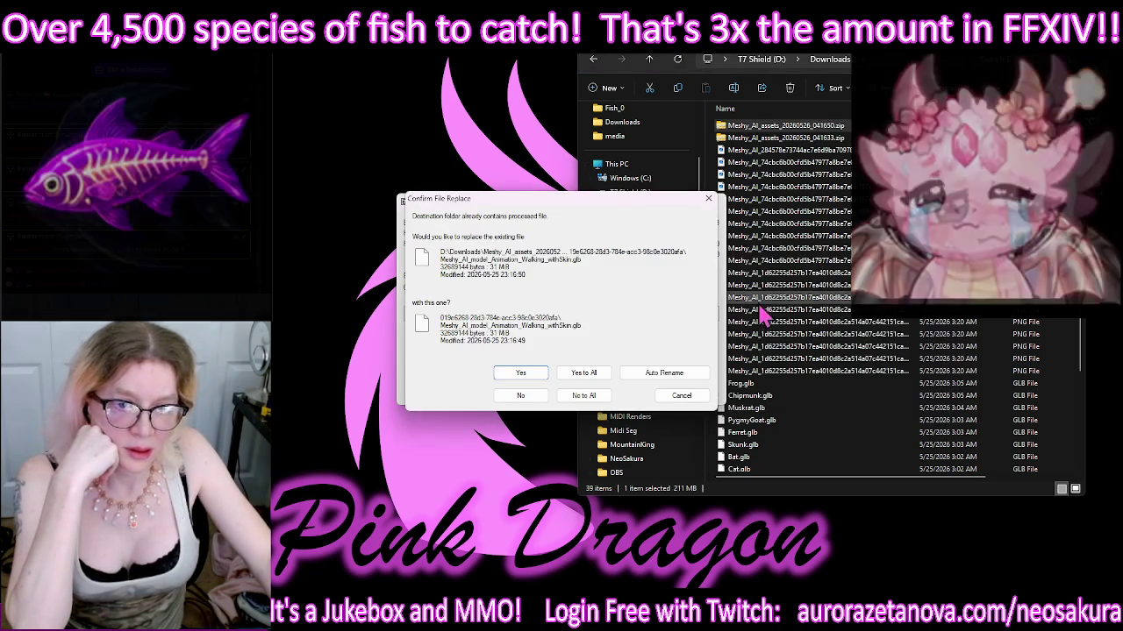
left_click(599, 372)
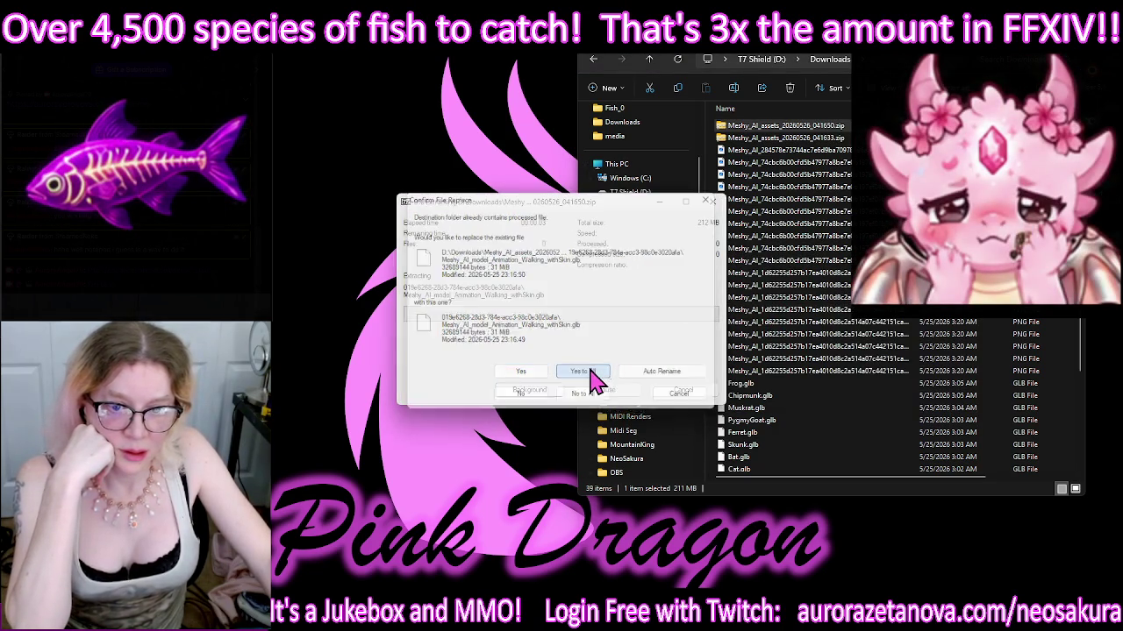
Step: Extract the 041633 assets zip into Downloads too, choosing Yes to All for replacements
right_click(828, 149)
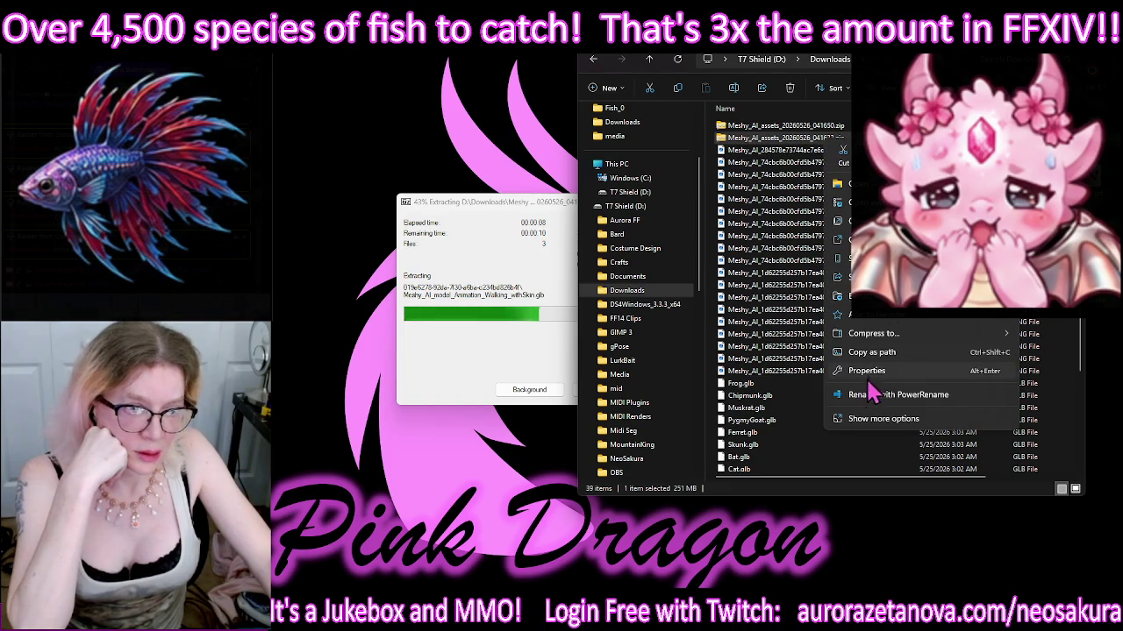
left_click(858, 419)
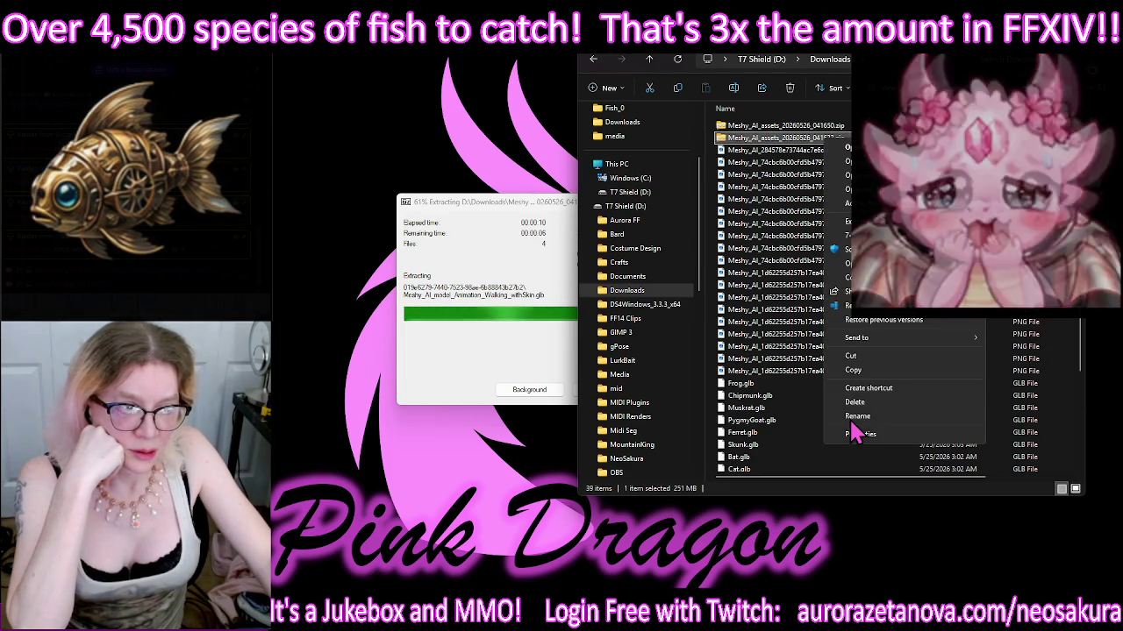
mouse_move(848, 250)
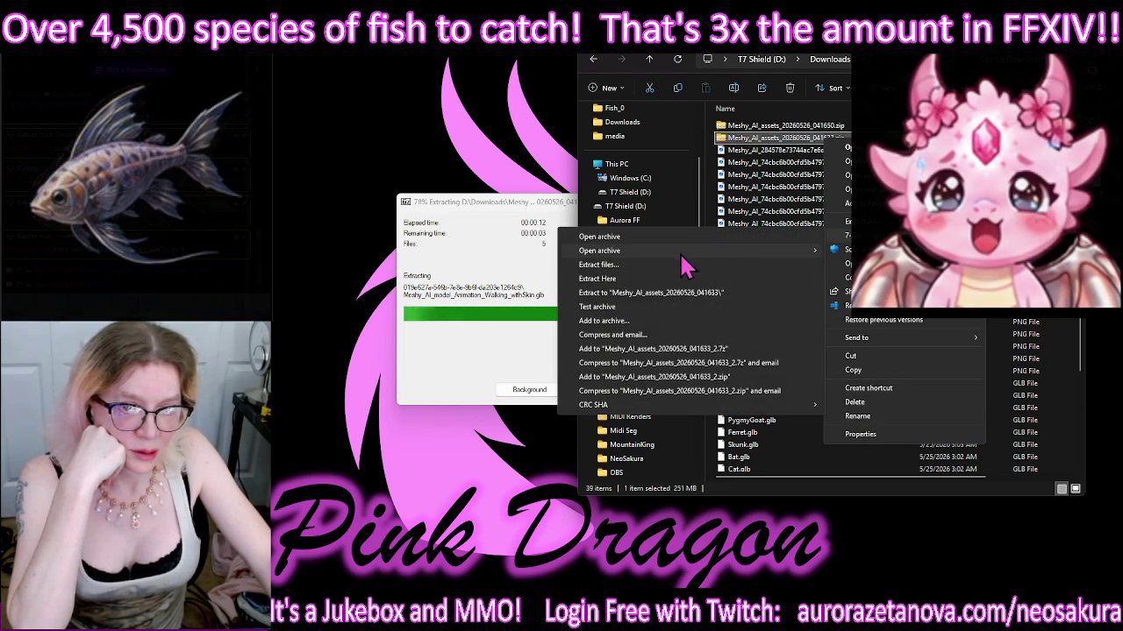
left_click(626, 292)
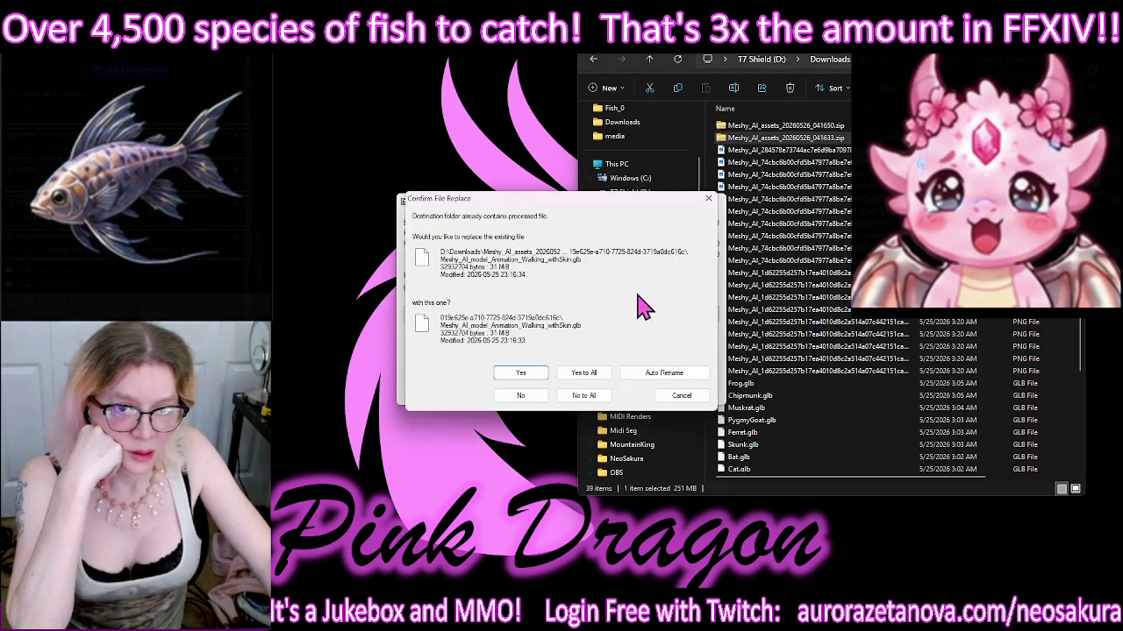
left_click(583, 375)
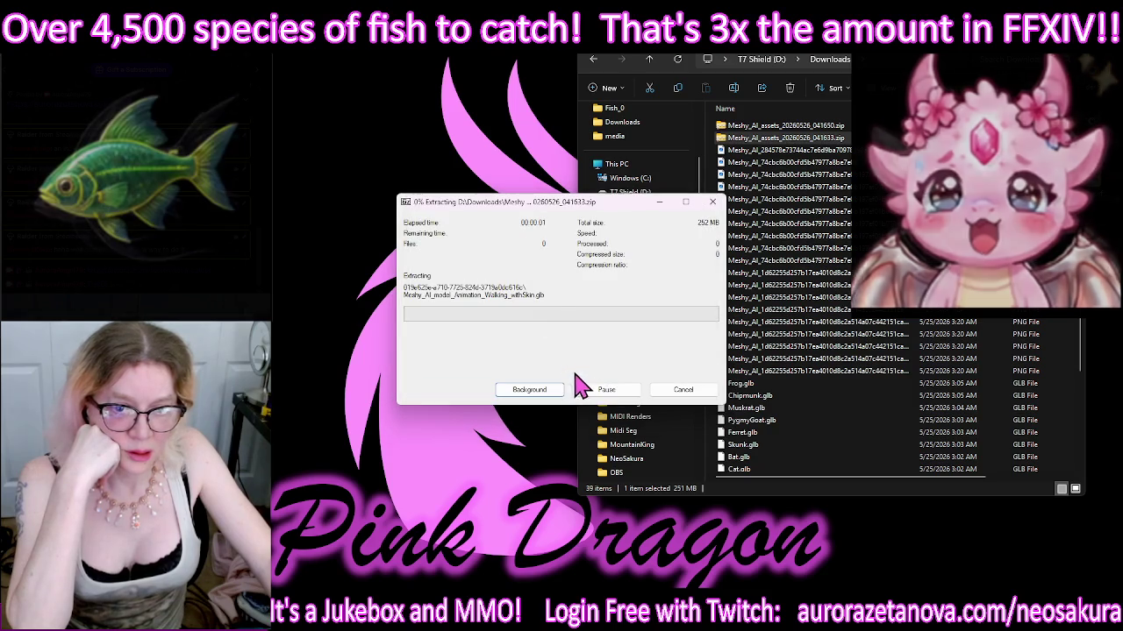
left_click(682, 72)
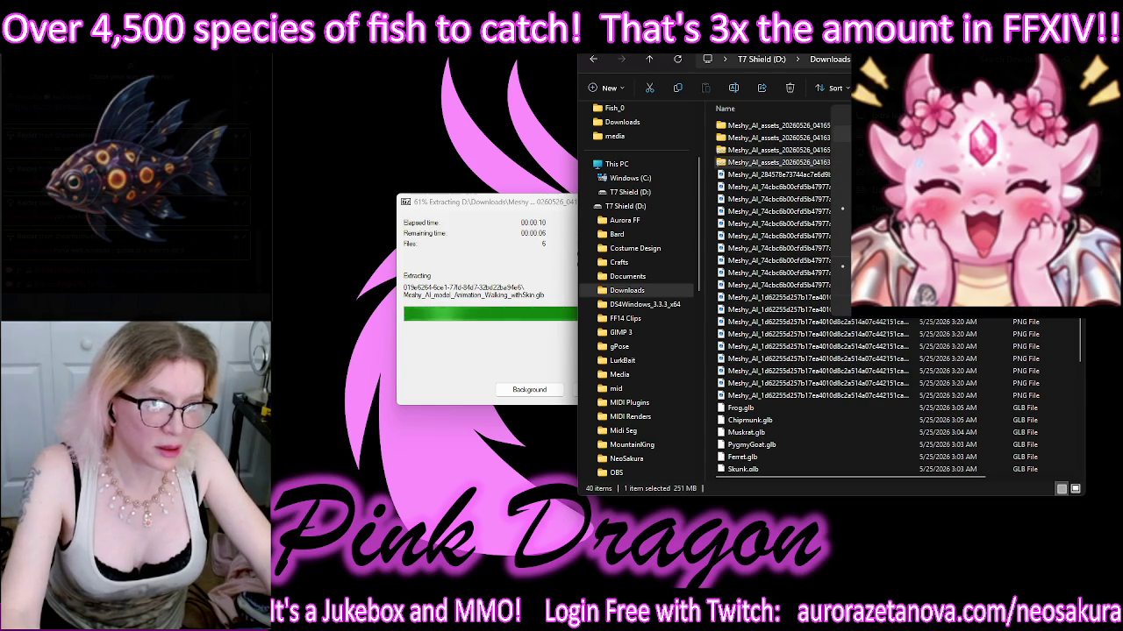
Step: Switch Downloads to large thumbnails and delete the selected loose file
key("ctrl+shift+2")
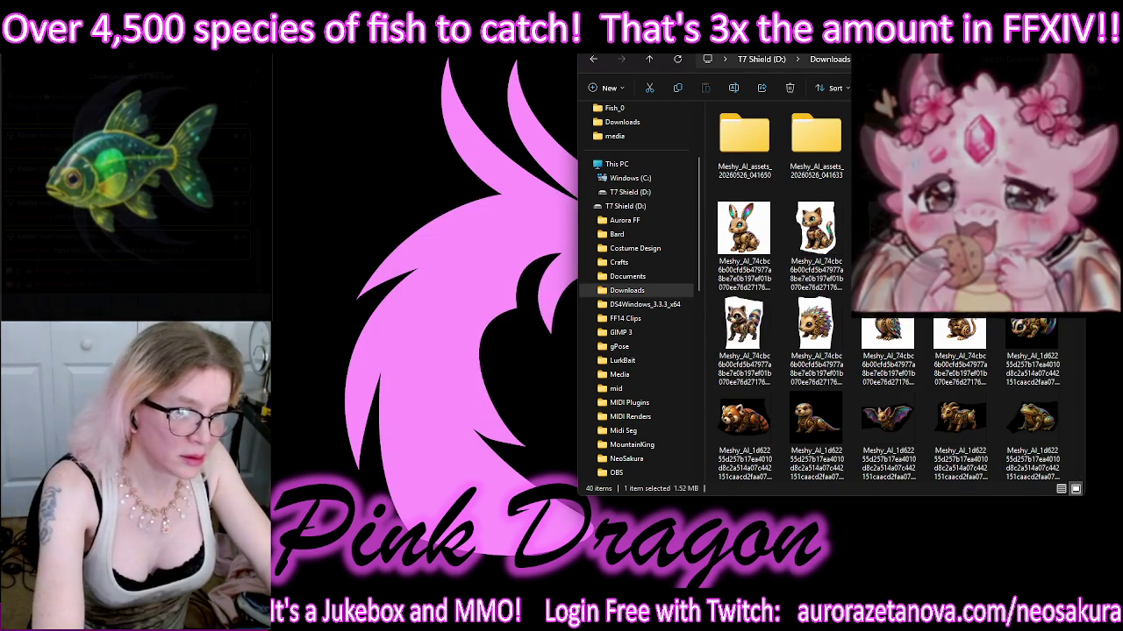
key("Delete")
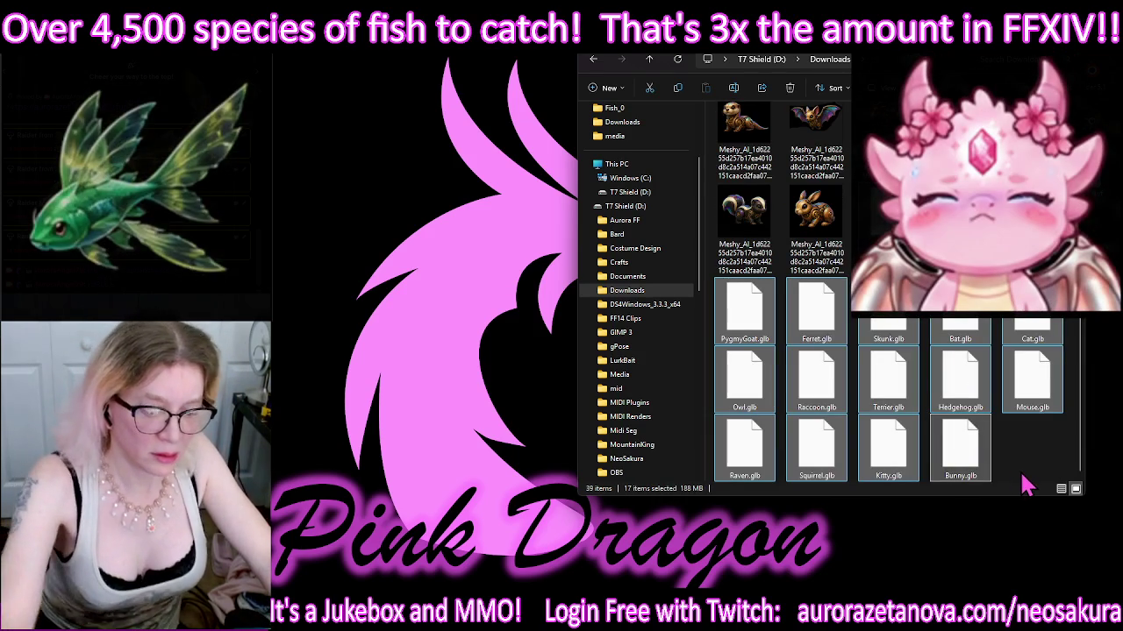
scroll(1035, 413, "up", 2)
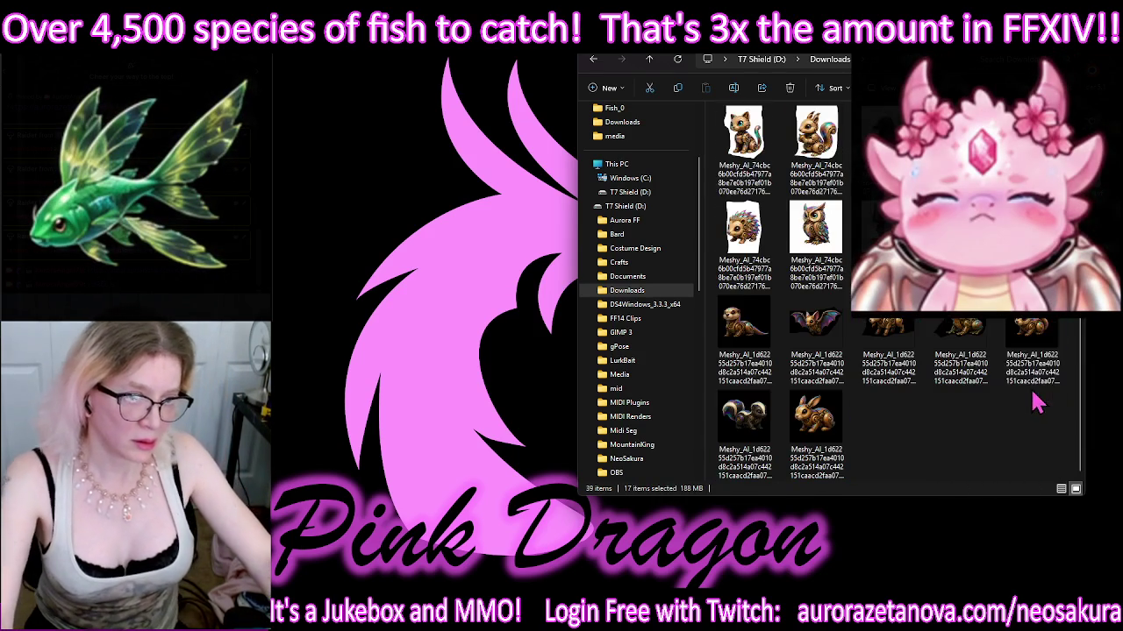
scroll(1028, 420, "up", 1)
Step: Check the Meshy_AI_assets_20260526_041650 folder and its model subfolder, then return to Downloads
left_click(1030, 421)
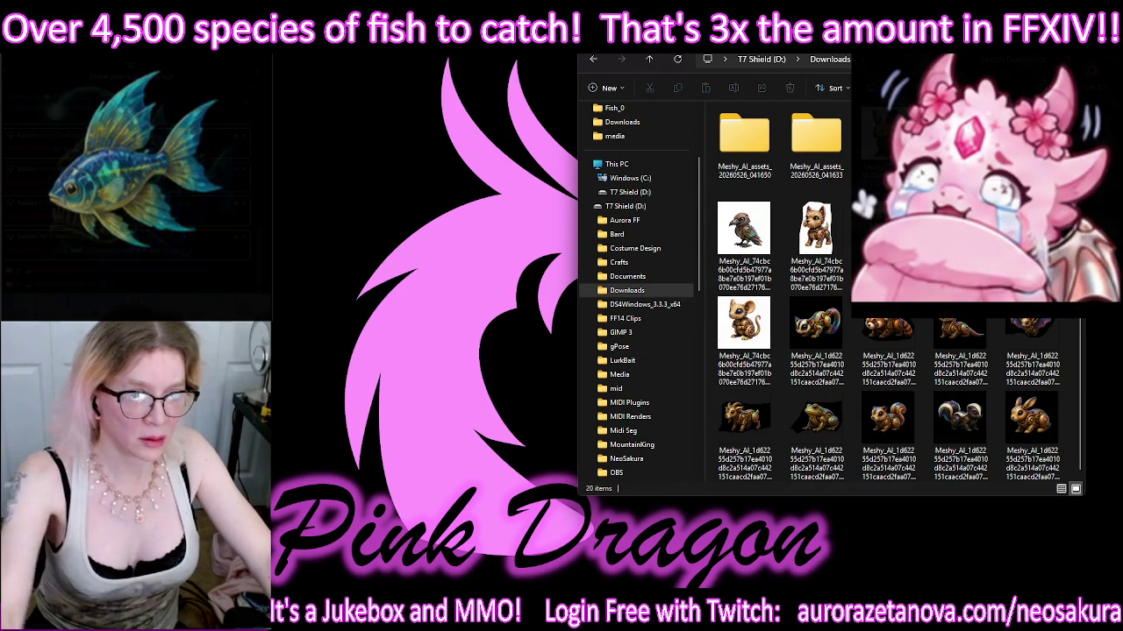
double_click(744, 138)
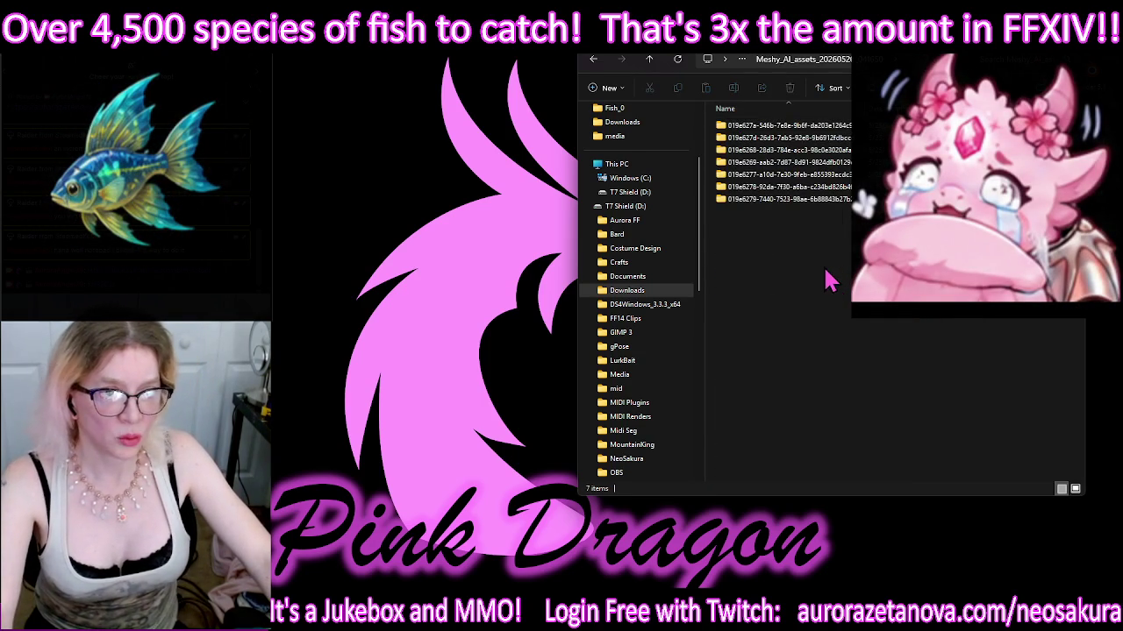
double_click(810, 127)
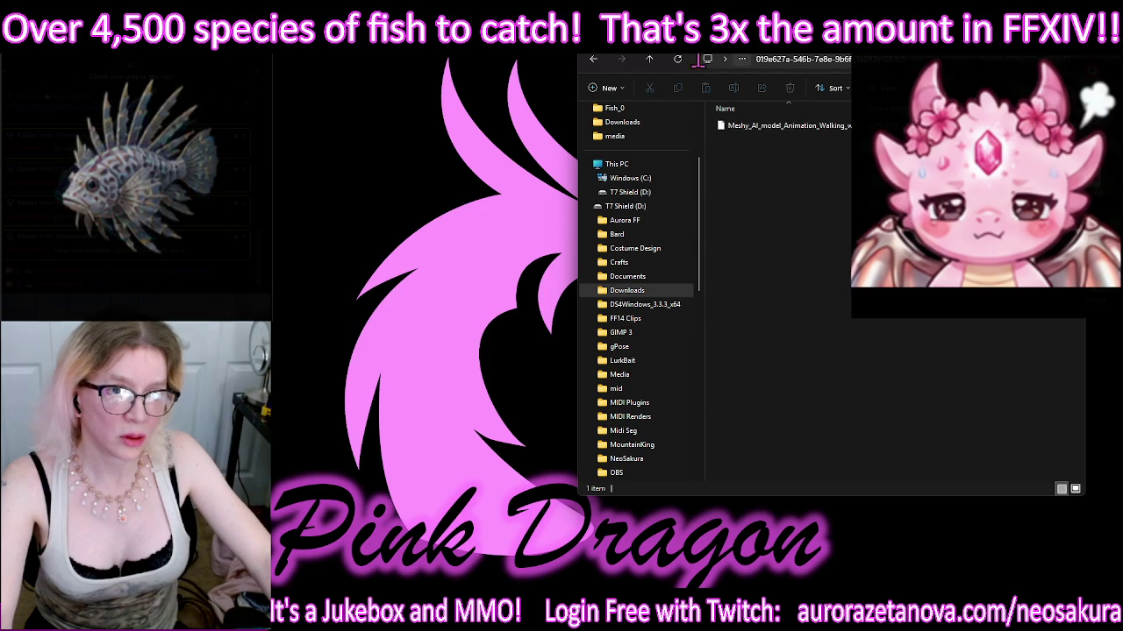
left_click(649, 59)
left_click(649, 59)
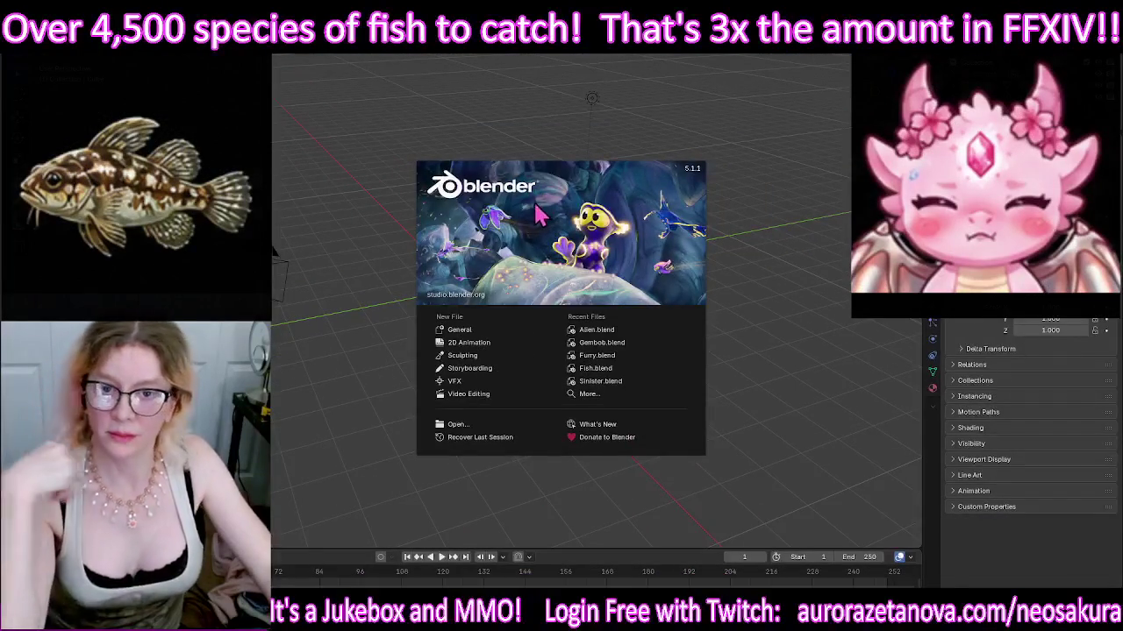
Step: Start a new General scene and box-select the default objects
left_click(474, 331)
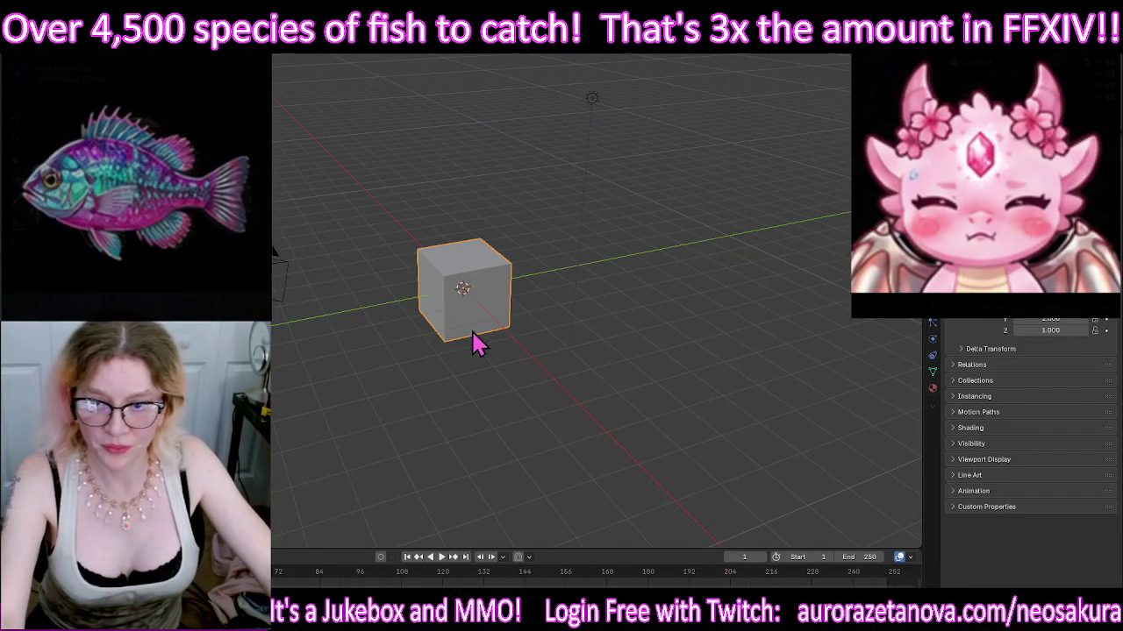
mouse_move(271, 502)
left_mouse_down()
mouse_move(756, 76)
mouse_move(728, 121)
left_mouse_up()
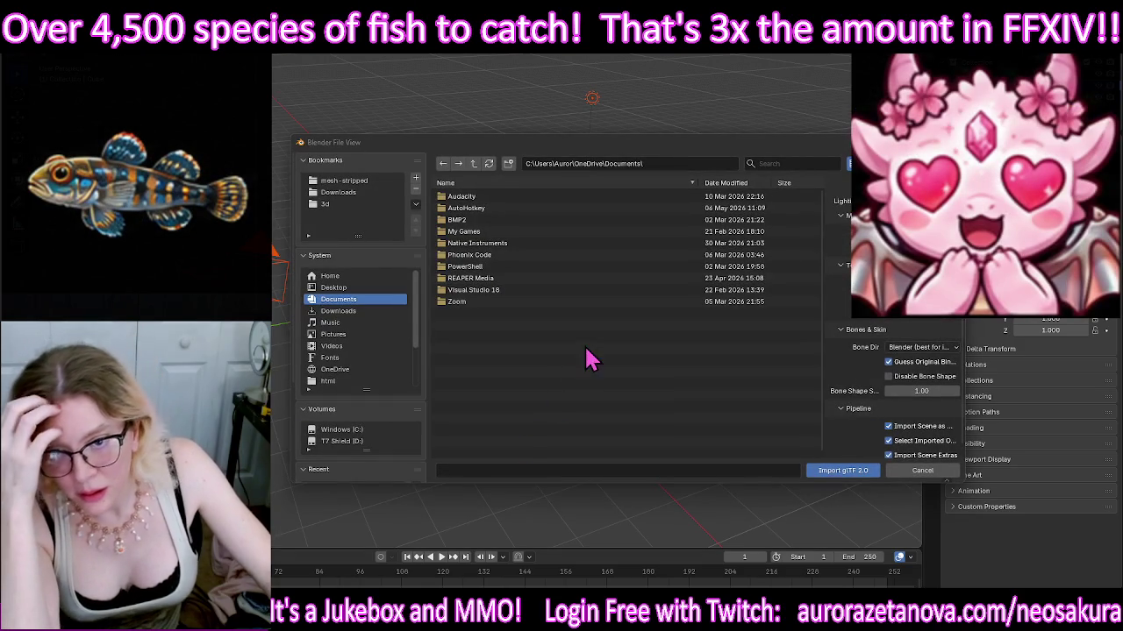
Step: Import Meshy_AI_model_Animation_Walking_withSkin.glb from the second Meshy_AI_assets folder in Downloads
left_click(342, 192)
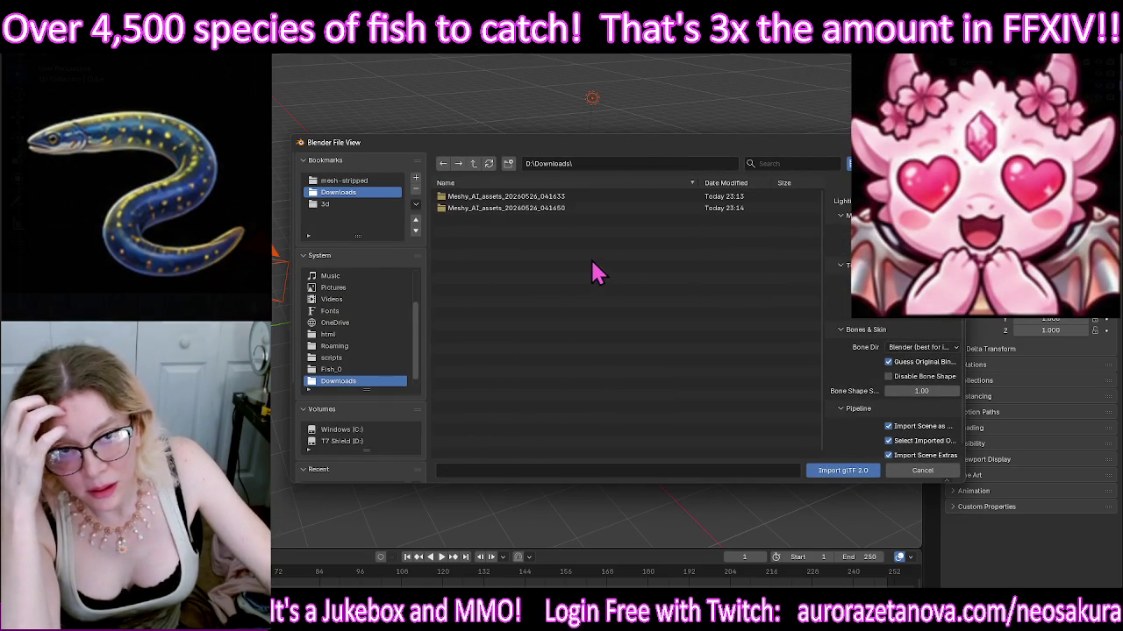
double_click(582, 208)
double_click(583, 208)
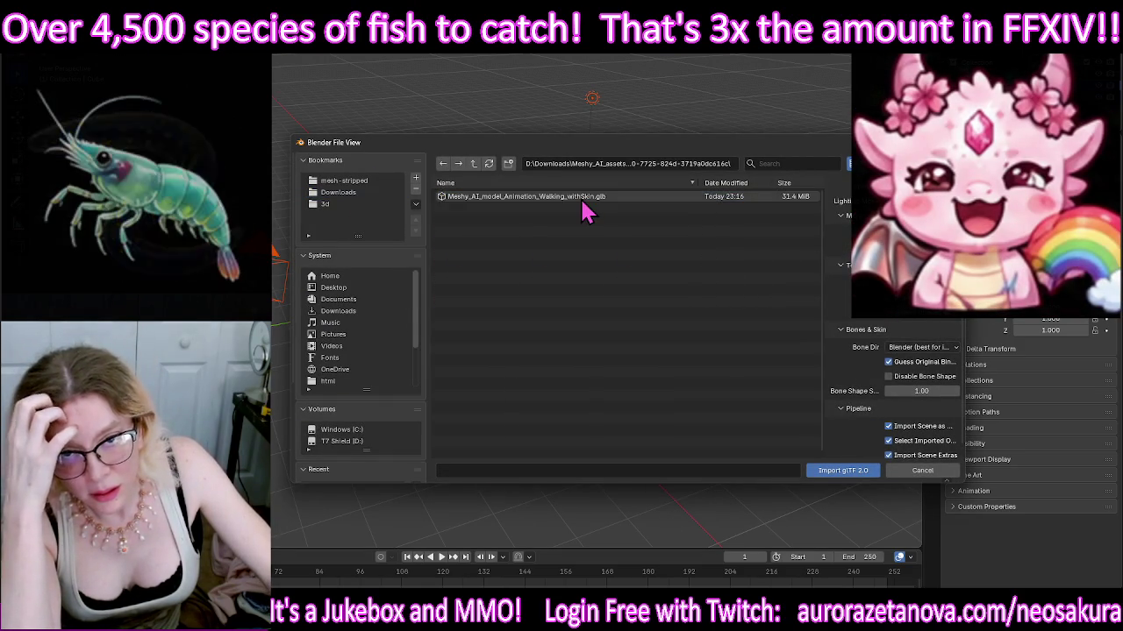
double_click(582, 198)
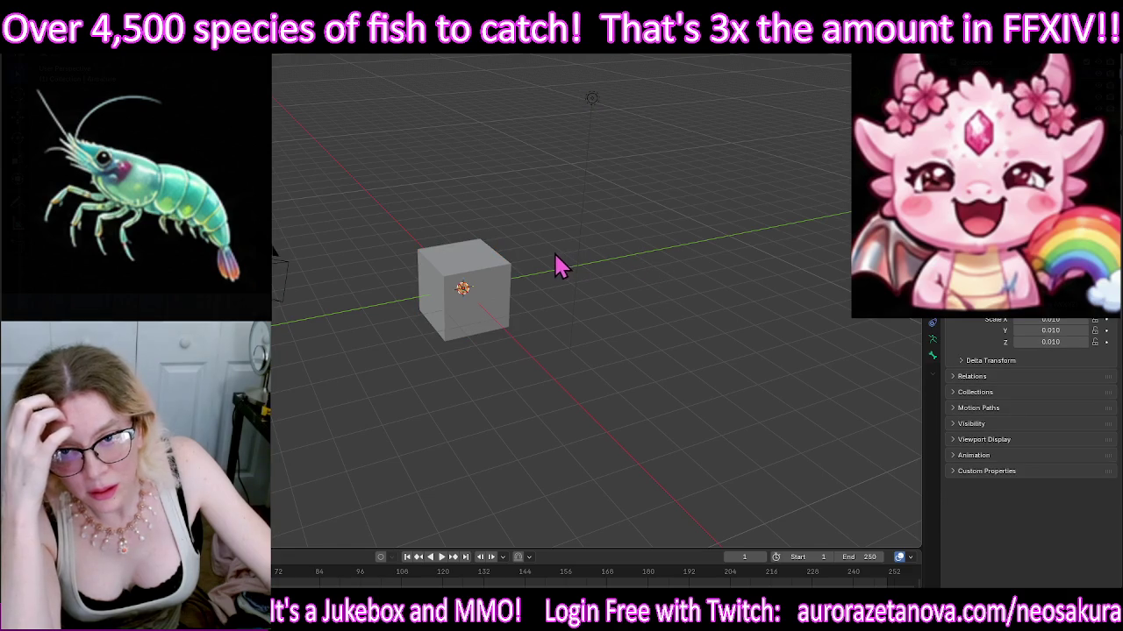
Step: Delete the default cube, light and camera
left_click(481, 250)
mouse_move(625, 76)
left_mouse_down()
mouse_move(571, 109)
mouse_move(365, 152)
left_mouse_up()
left_click_drag(564, 111, 564, 113, "shift")
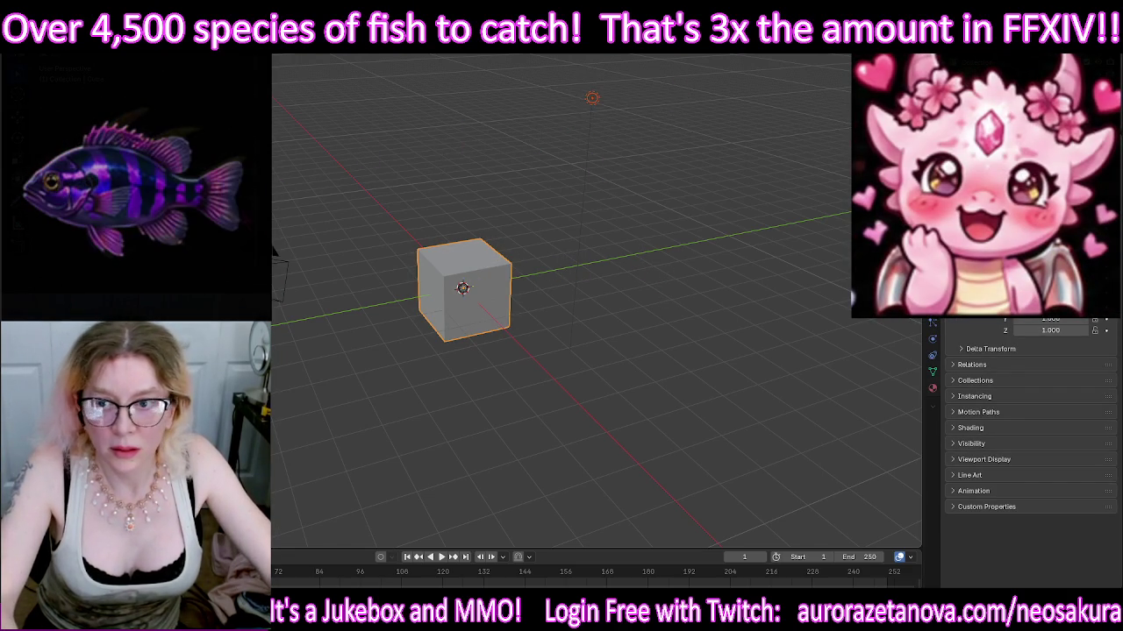
key("Delete")
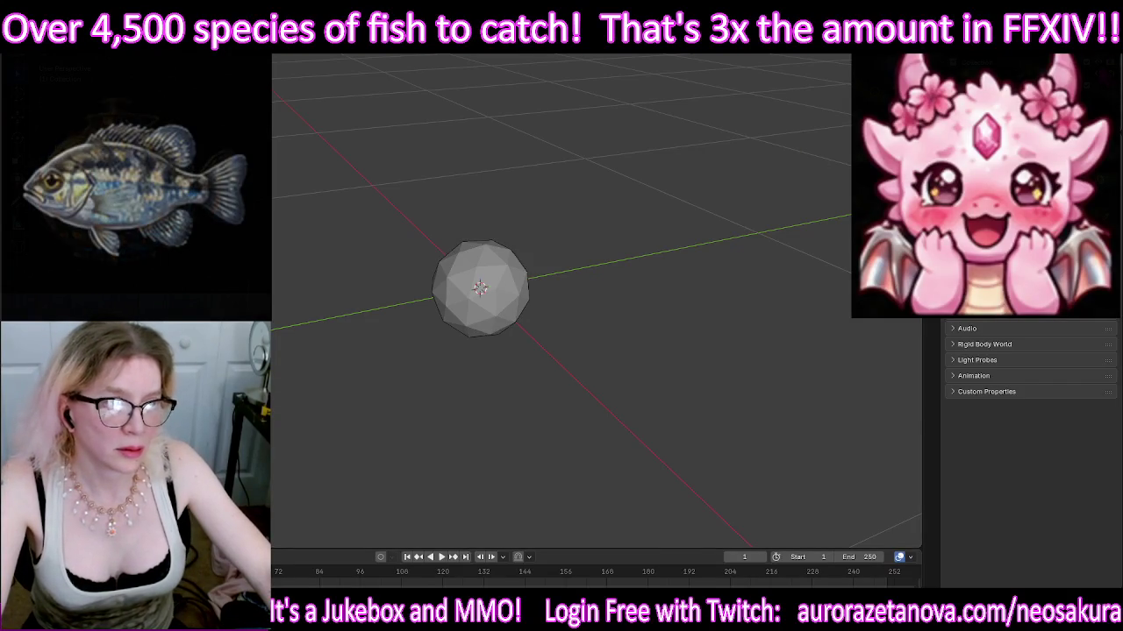
Step: Undo and redo to remove the stray icosphere and restore the bat at the origin
key("ctrl+z")
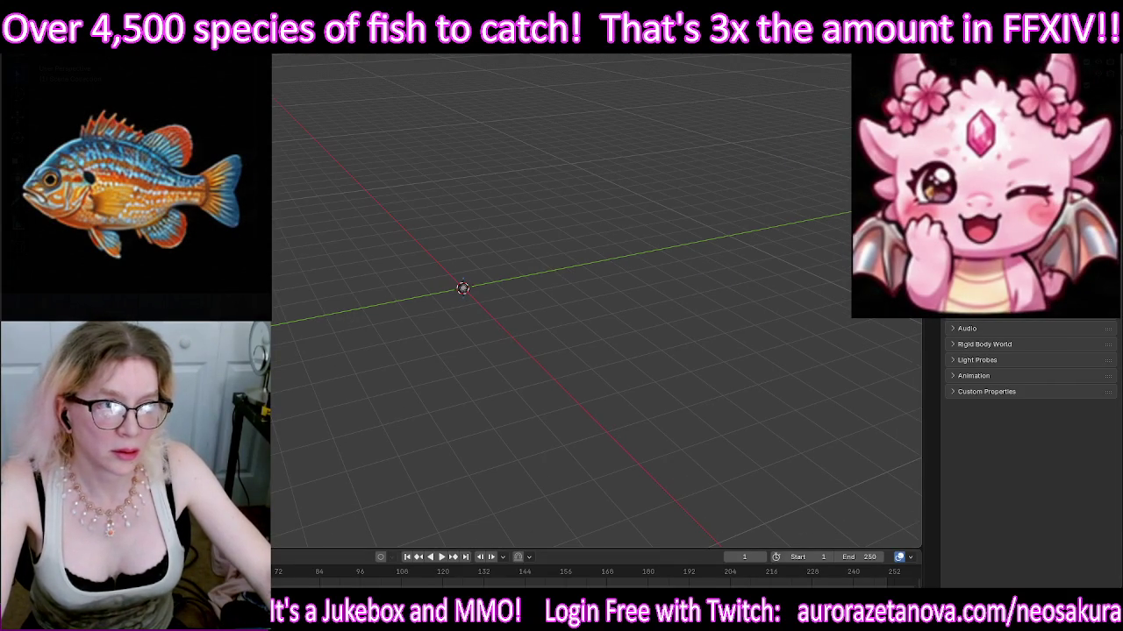
key("ctrl+shift+z")
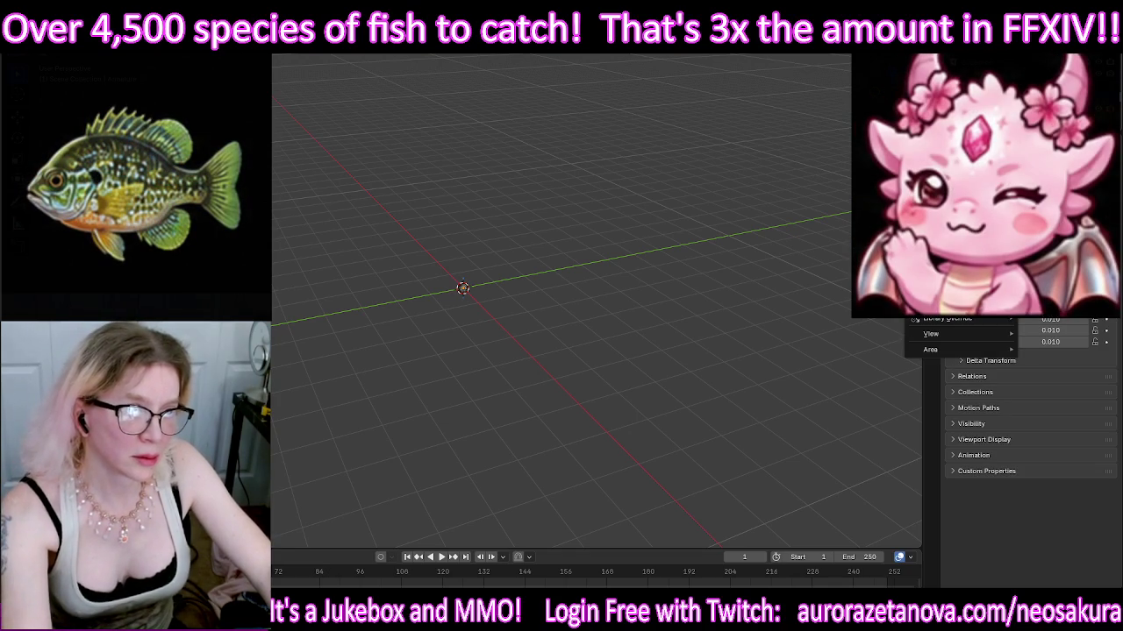
key("Escape")
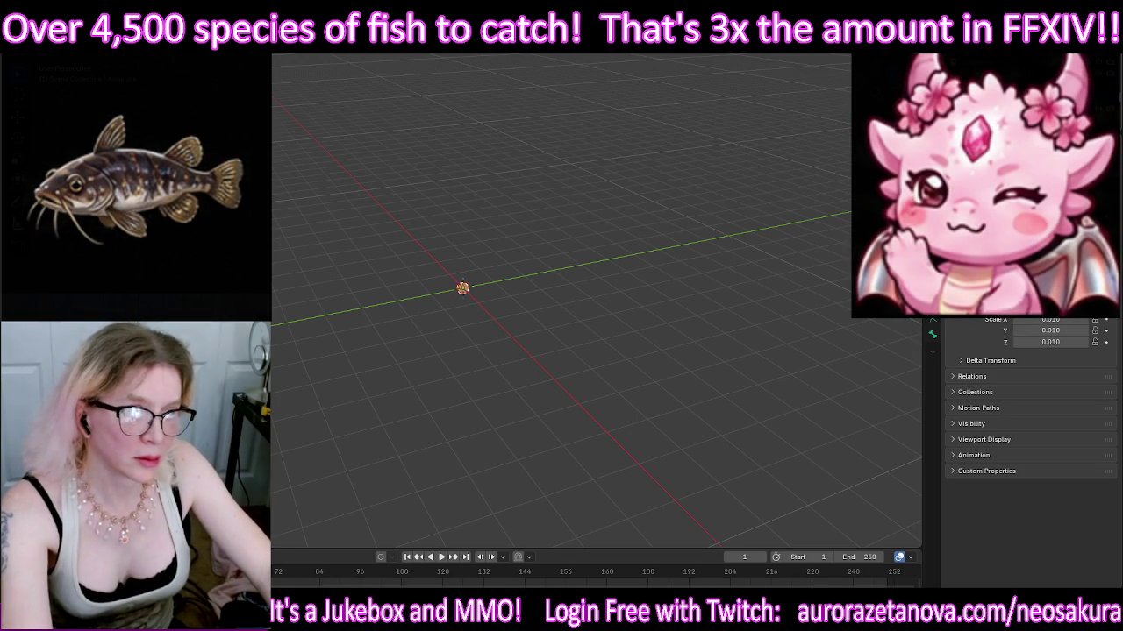
key("ctrl+shift+z")
key("ctrl+z")
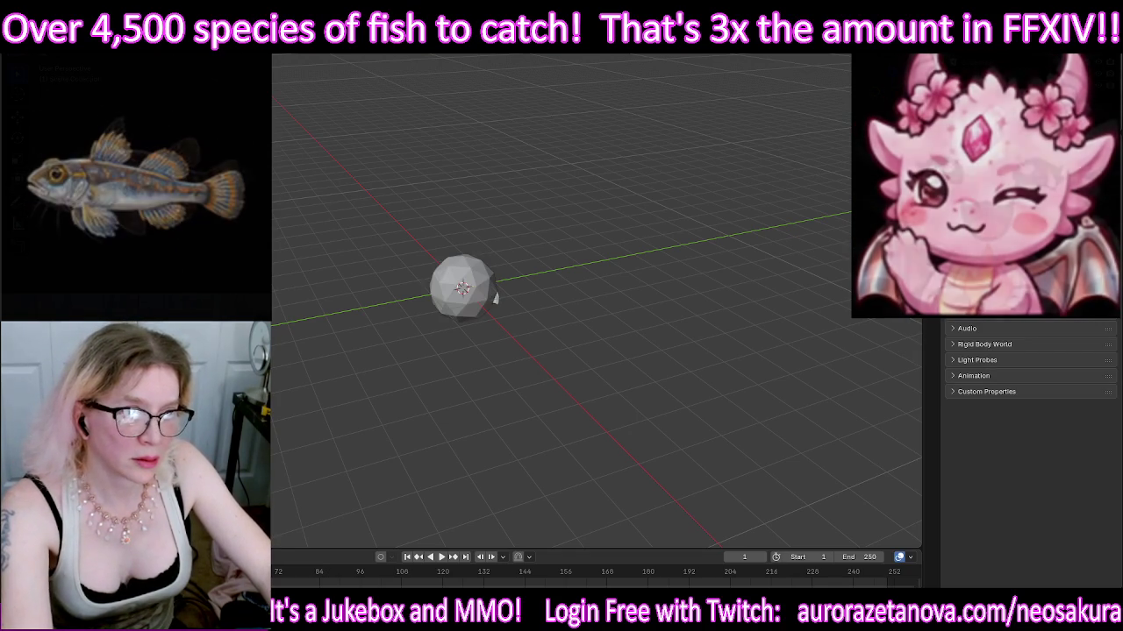
key("ctrl+shift+z")
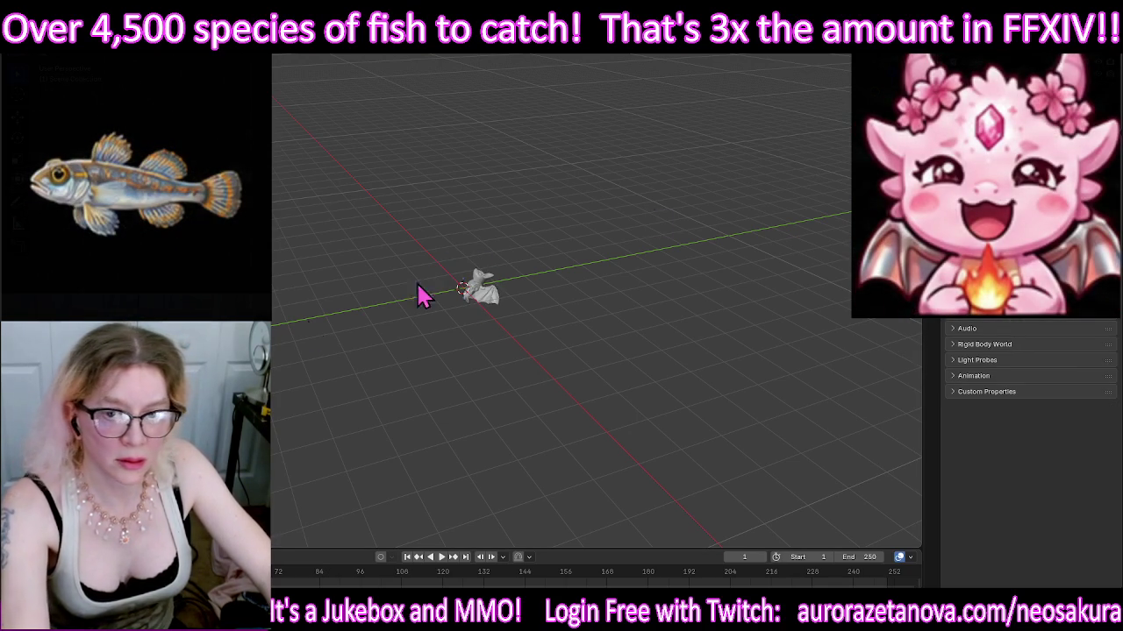
scroll(526, 283, "up", 5)
scroll(784, 158, "up", 3)
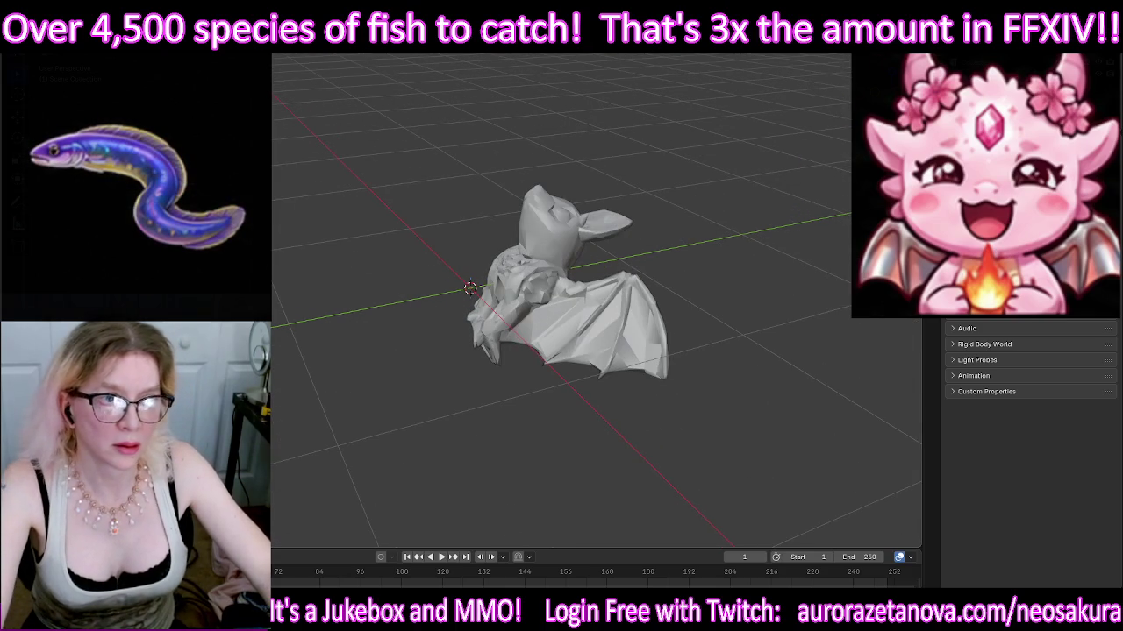
key("ctrl+z")
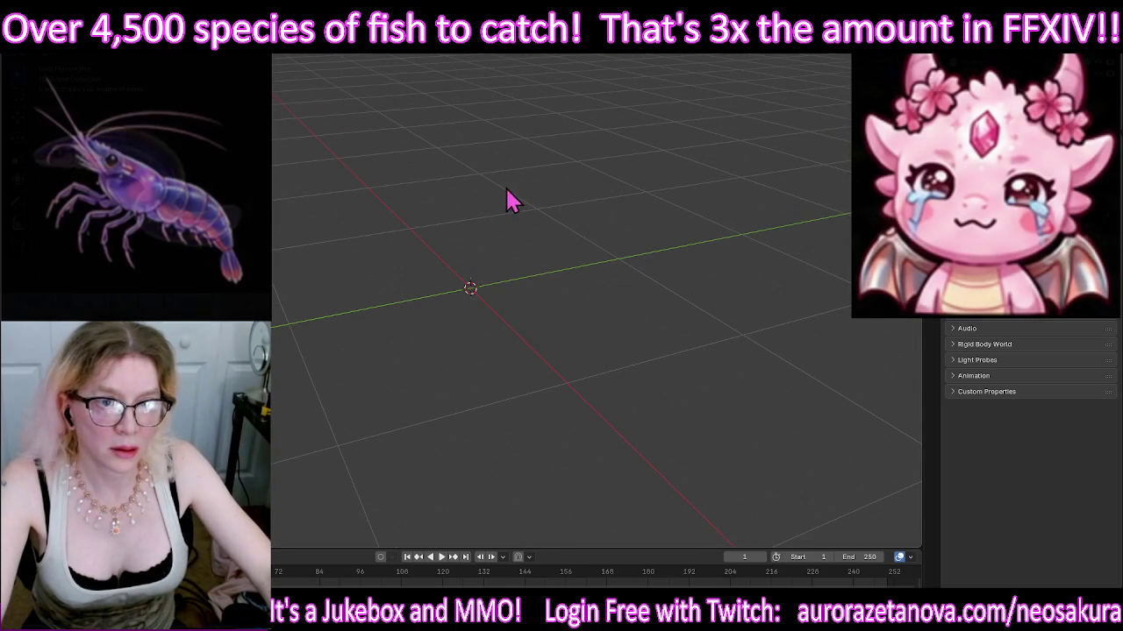
key("ctrl+shift+z")
Step: Rotate the bat to stand upright, checking it from top and side views
mouse_move(439, 233)
middle_mouse_down()
mouse_move(550, 319)
mouse_move(401, 245)
mouse_move(529, 149)
mouse_move(556, 223)
mouse_move(547, 181)
mouse_move(383, 188)
mouse_move(426, 181)
mouse_move(677, 208)
middle_mouse_up()
middle_click_drag(666, 166, 787, 200)
key("KP_7")
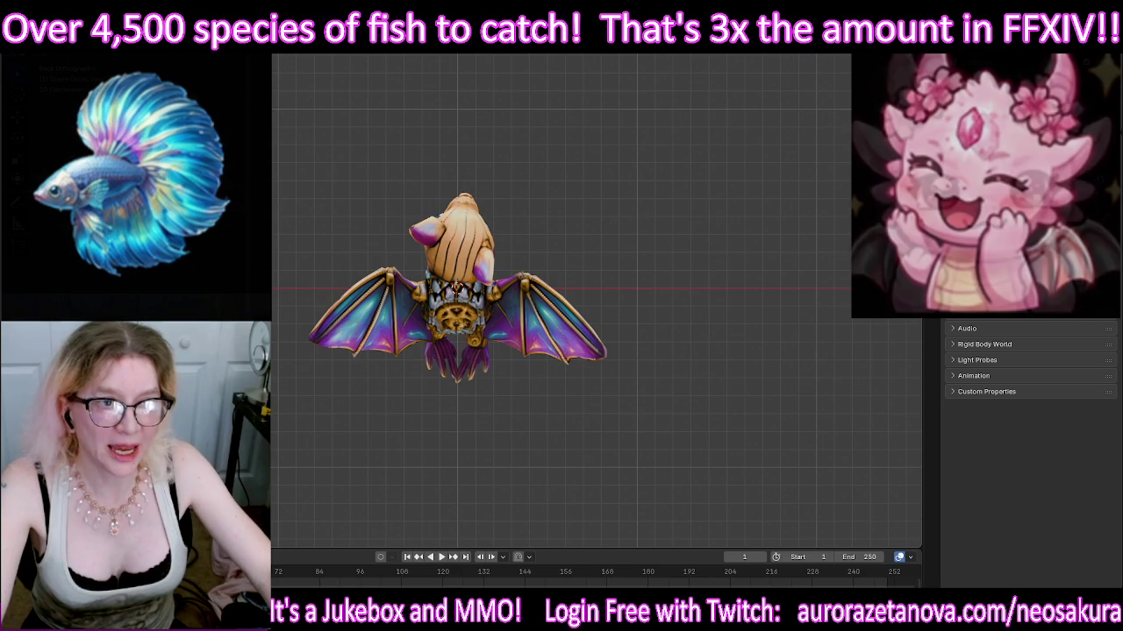
key("KP_3")
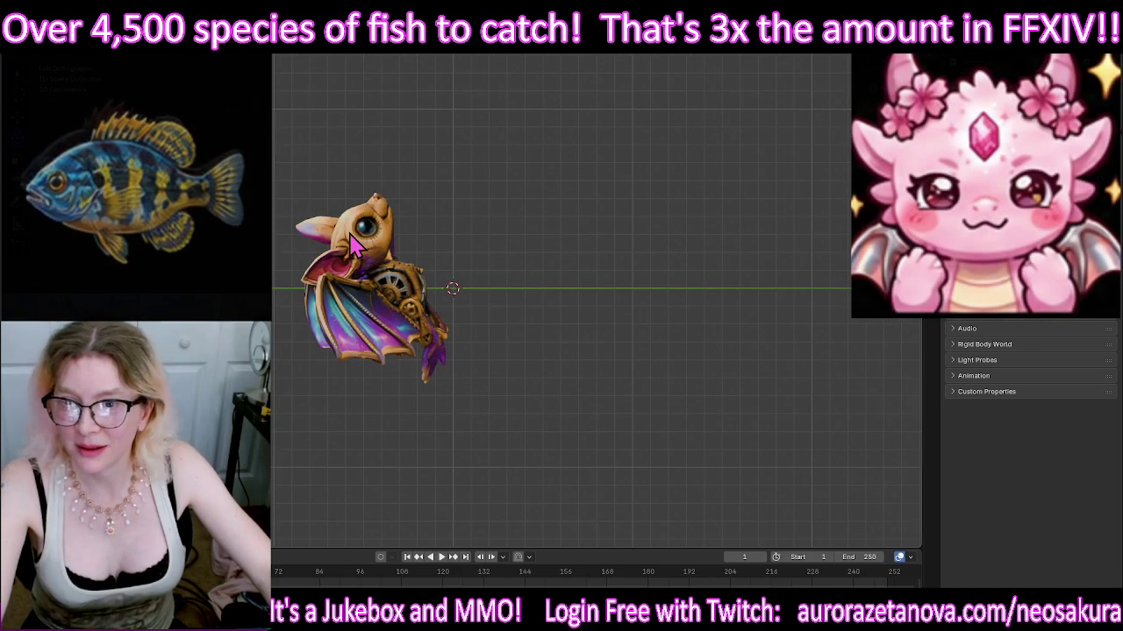
left_click(430, 242)
left_click_drag(478, 252, 512, 306)
mouse_move(787, 181)
middle_mouse_down()
mouse_move(724, 208)
mouse_move(515, 212)
mouse_move(658, 196)
mouse_move(716, 207)
mouse_move(792, 201)
mouse_move(616, 218)
mouse_move(608, 266)
mouse_move(667, 210)
mouse_move(682, 213)
middle_mouse_up()
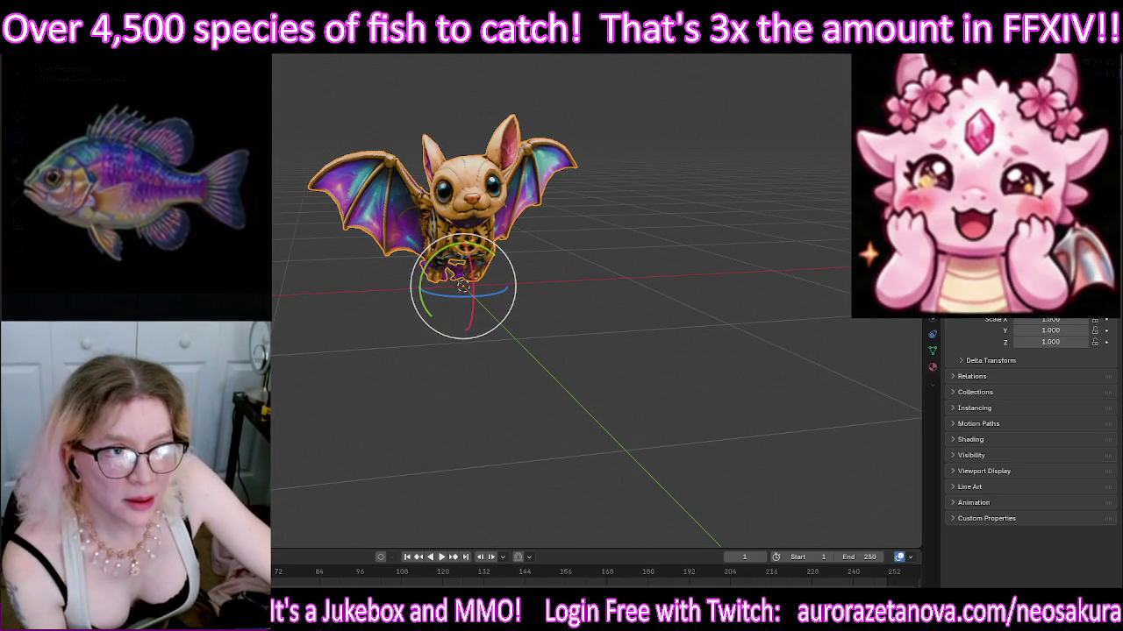
Step: Check the bat's transform values and rotate-tool options, adjusting its 90-degree turn
key("n")
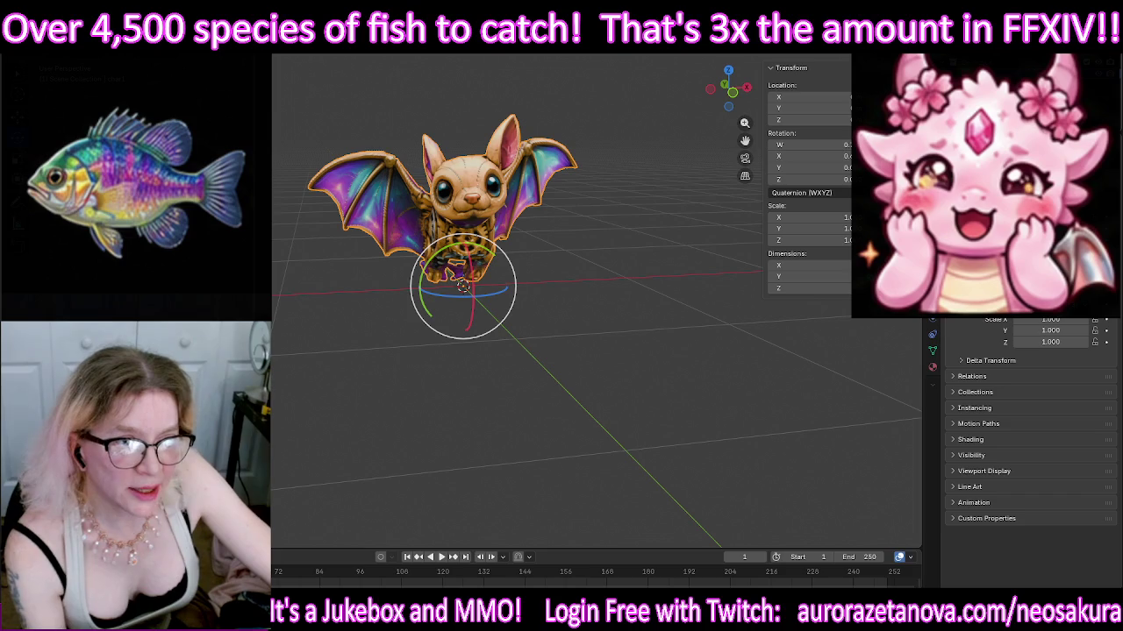
key("ctrl+Tab")
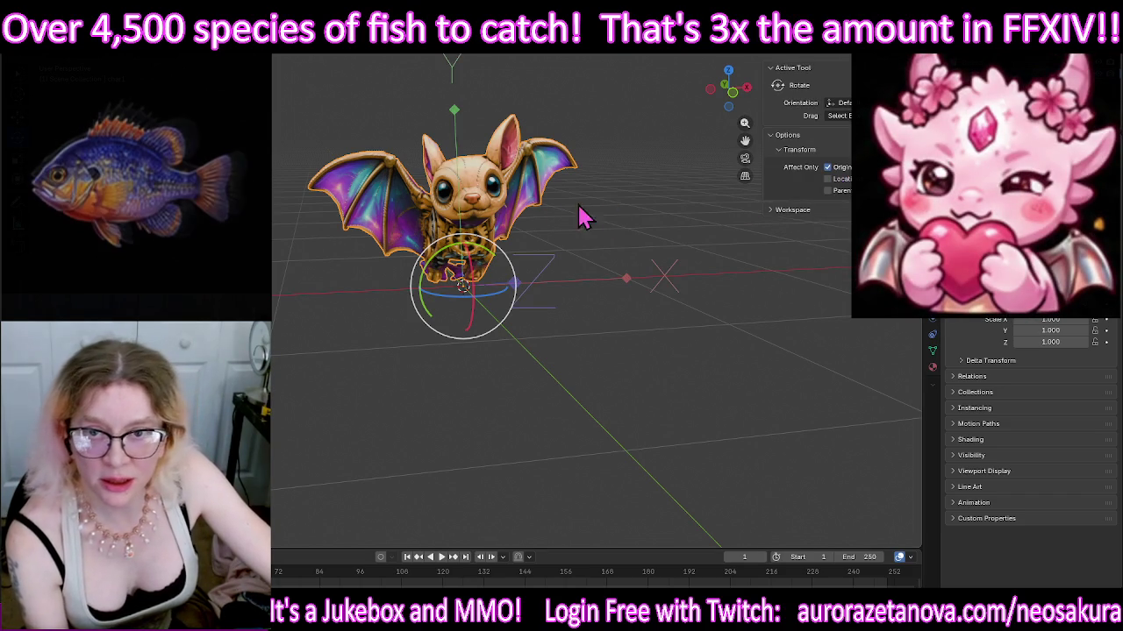
mouse_move(687, 275)
middle_mouse_down()
mouse_move(666, 333)
mouse_move(501, 306)
mouse_move(618, 327)
middle_mouse_up()
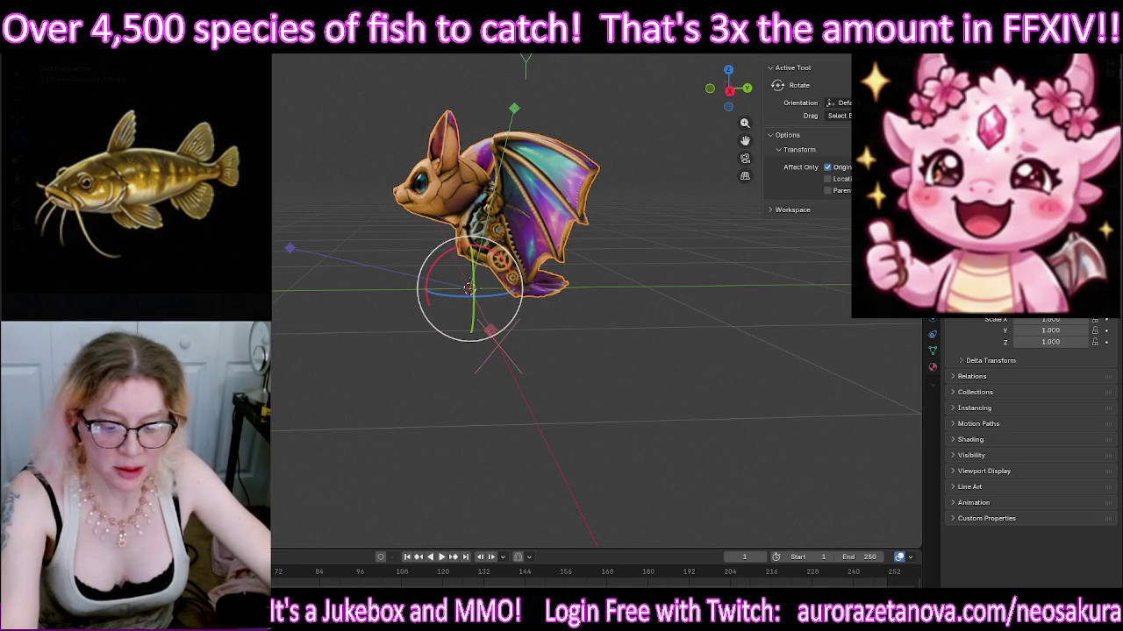
key("ctrl+z")
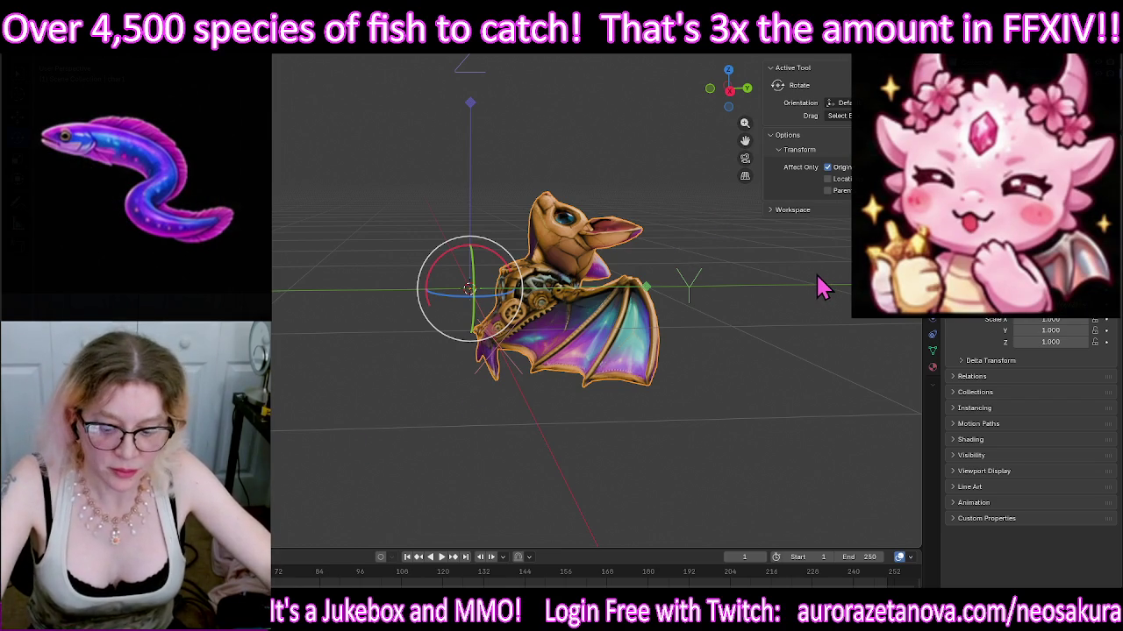
Step: Delete the leftover white sphere and select all ready to rotate the bat
key("alt+h")
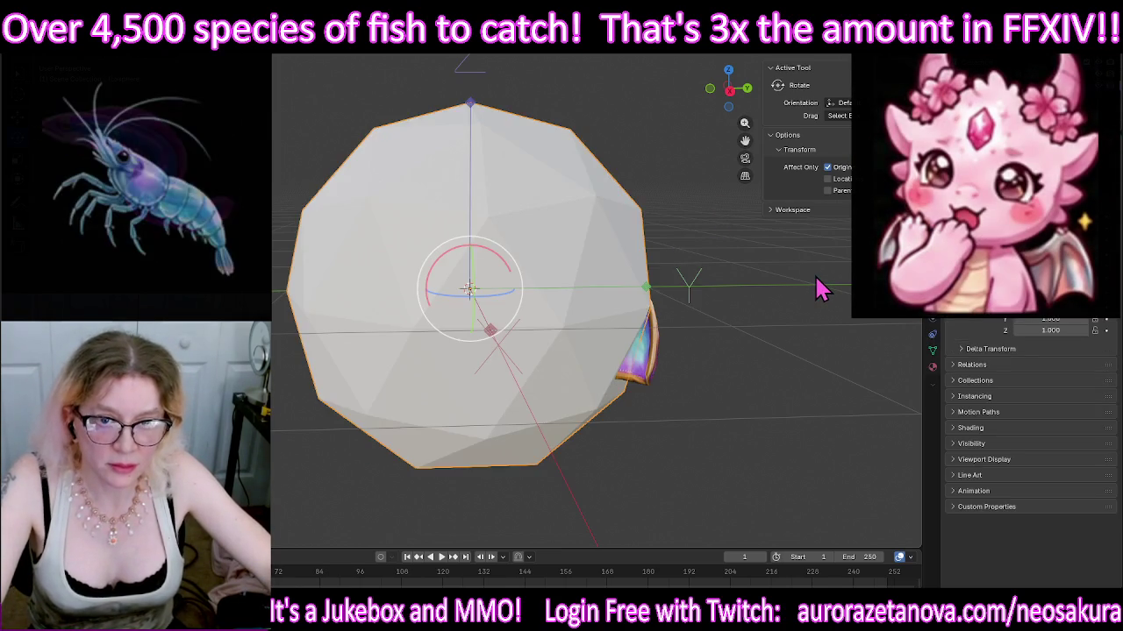
key("Delete")
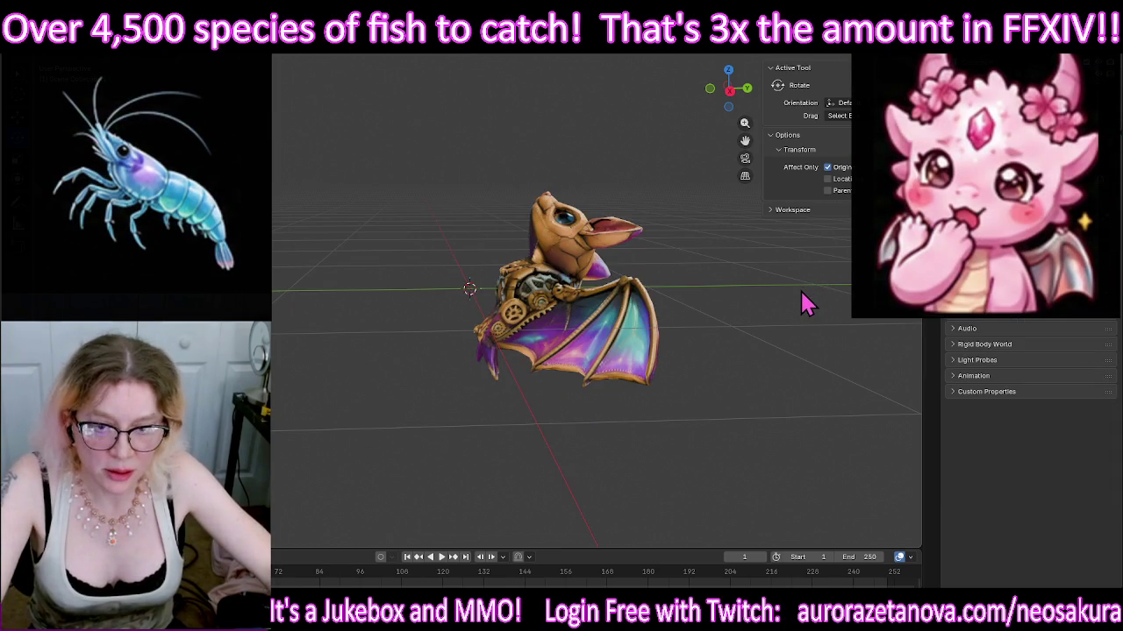
key("a")
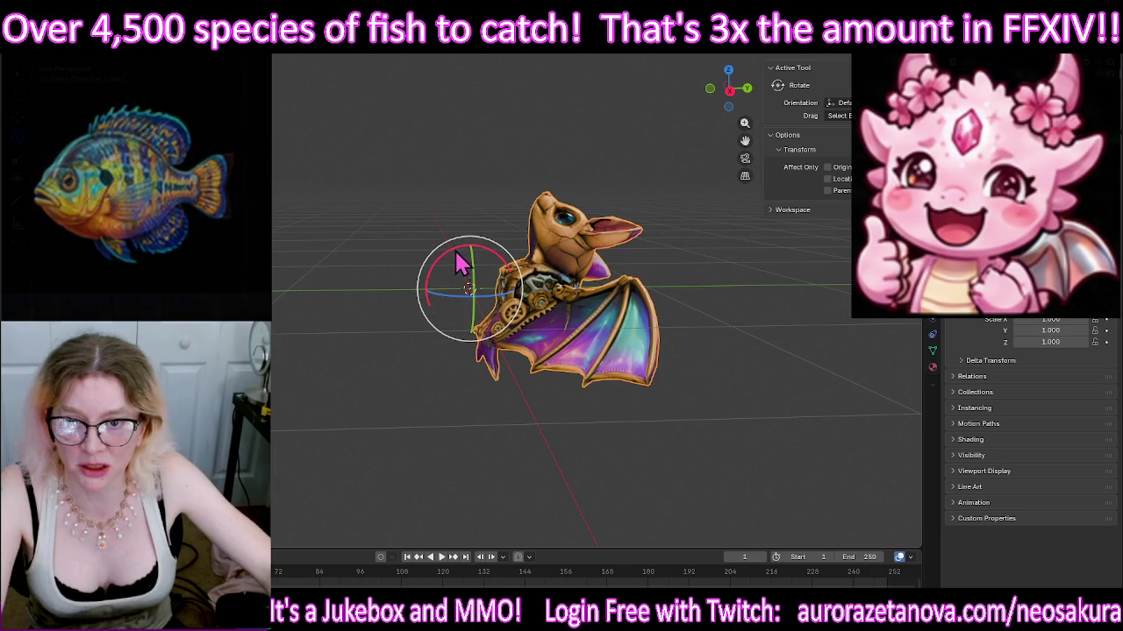
Step: Rotate the bat around the X axis so it stands upright, checking from the side view
middle_click_drag(469, 289, 356, 286)
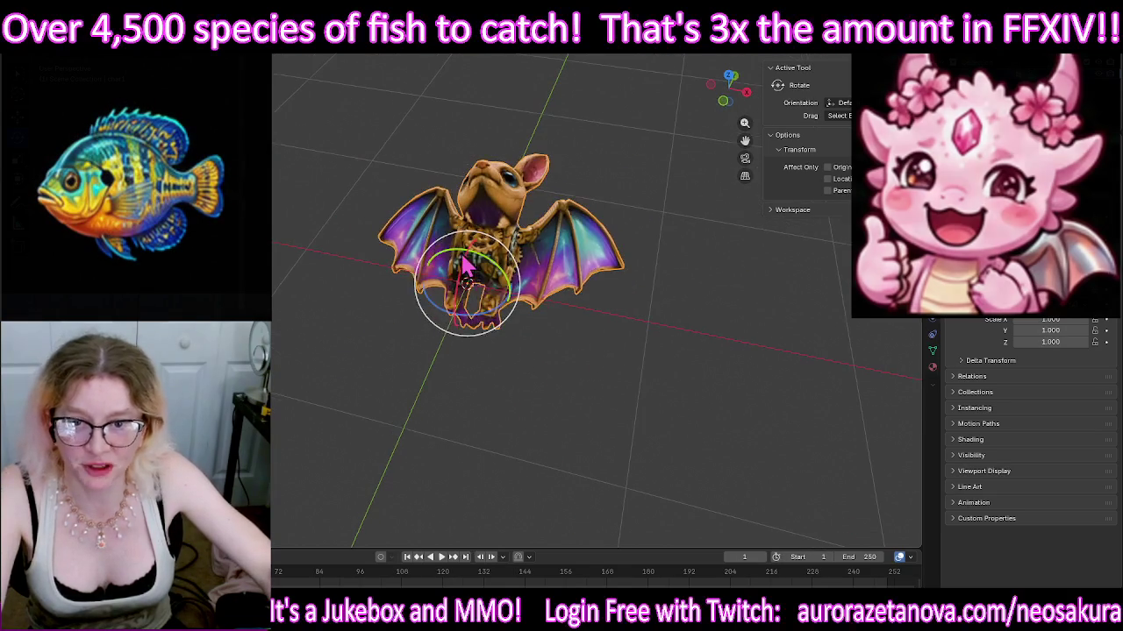
middle_click_drag(469, 265, 454, 293)
mouse_move(468, 289)
left_mouse_down()
mouse_move(420, 340)
mouse_move(457, 292)
mouse_move(454, 321)
left_mouse_up()
key("KP_3")
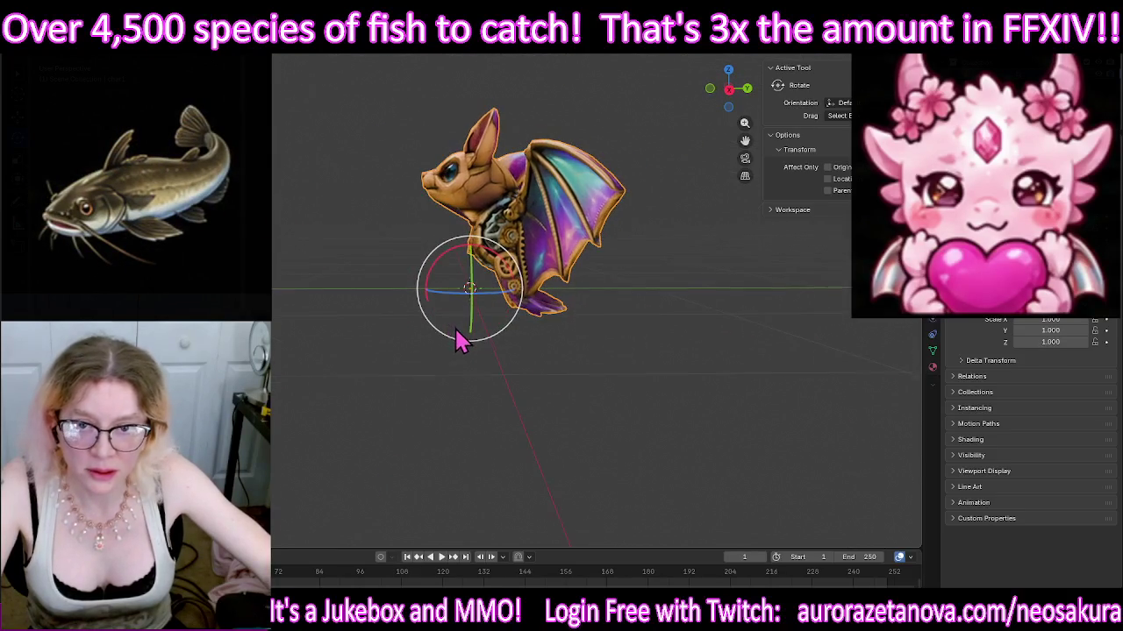
left_click_drag(431, 263, 429, 285)
mouse_move(301, 371)
middle_mouse_down()
mouse_move(429, 360)
mouse_move(319, 365)
middle_mouse_up()
Step: With Affect Only Origins on, rotate the bat's origin and set Rotation X to 0
left_click(827, 167)
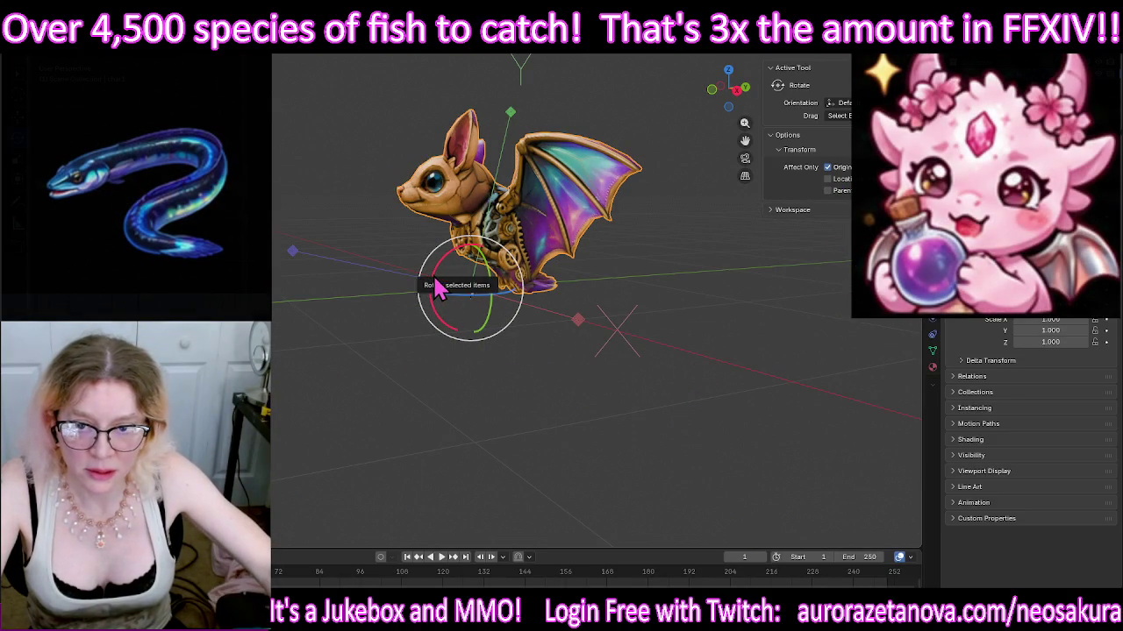
mouse_move(436, 290)
left_mouse_down()
mouse_move(441, 263)
mouse_move(473, 243)
left_mouse_up()
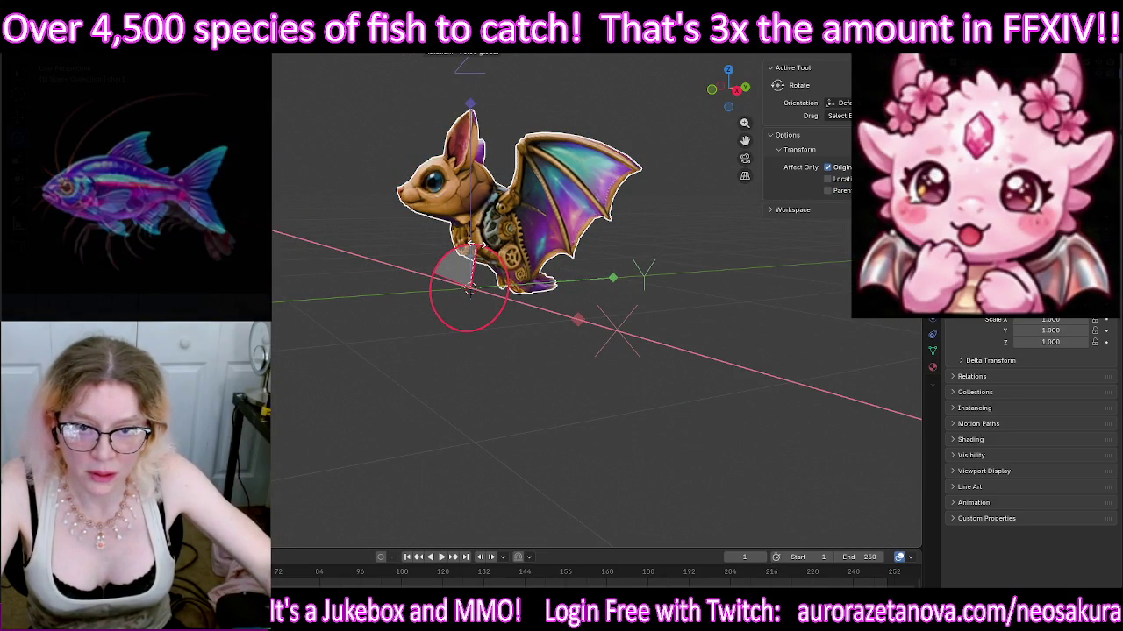
left_click_drag(474, 247, 481, 259)
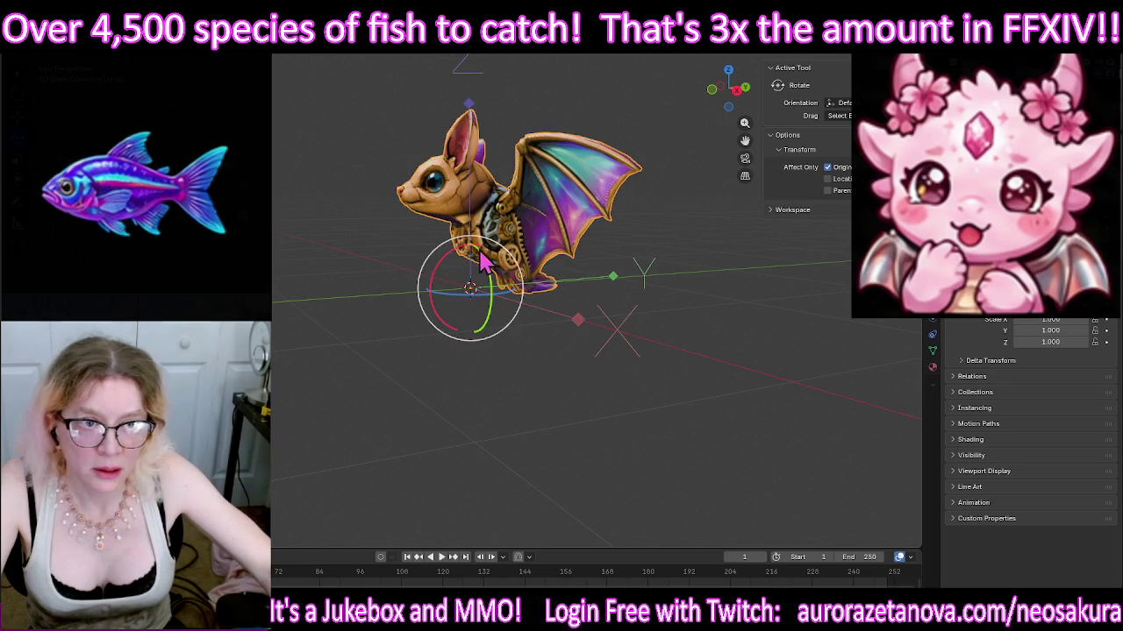
left_click(864, 83)
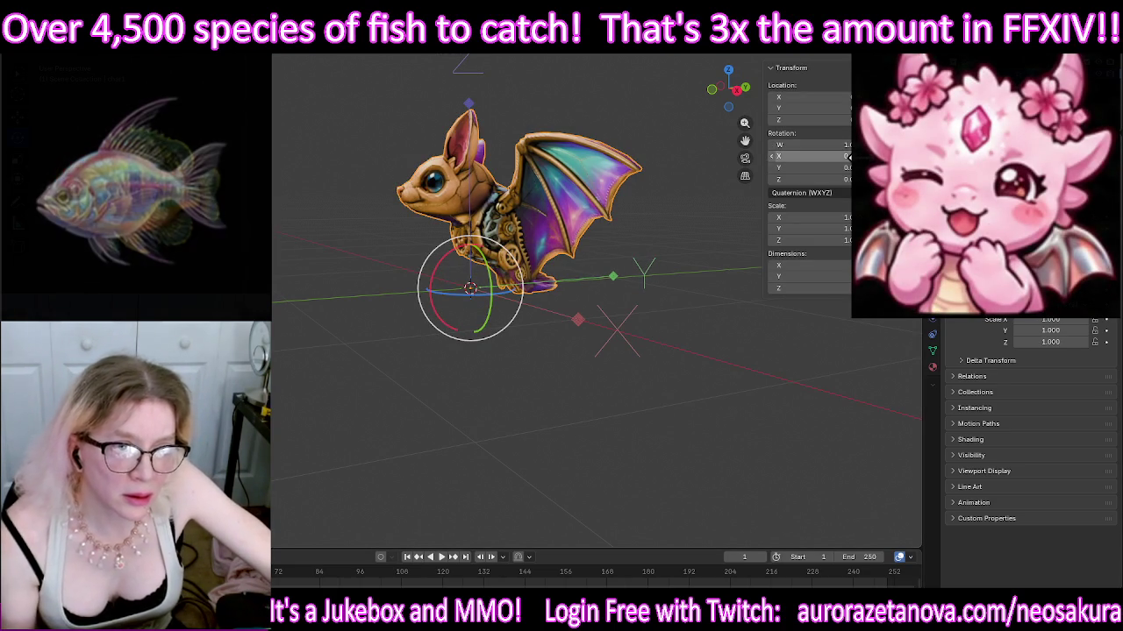
type("0")
key("Return")
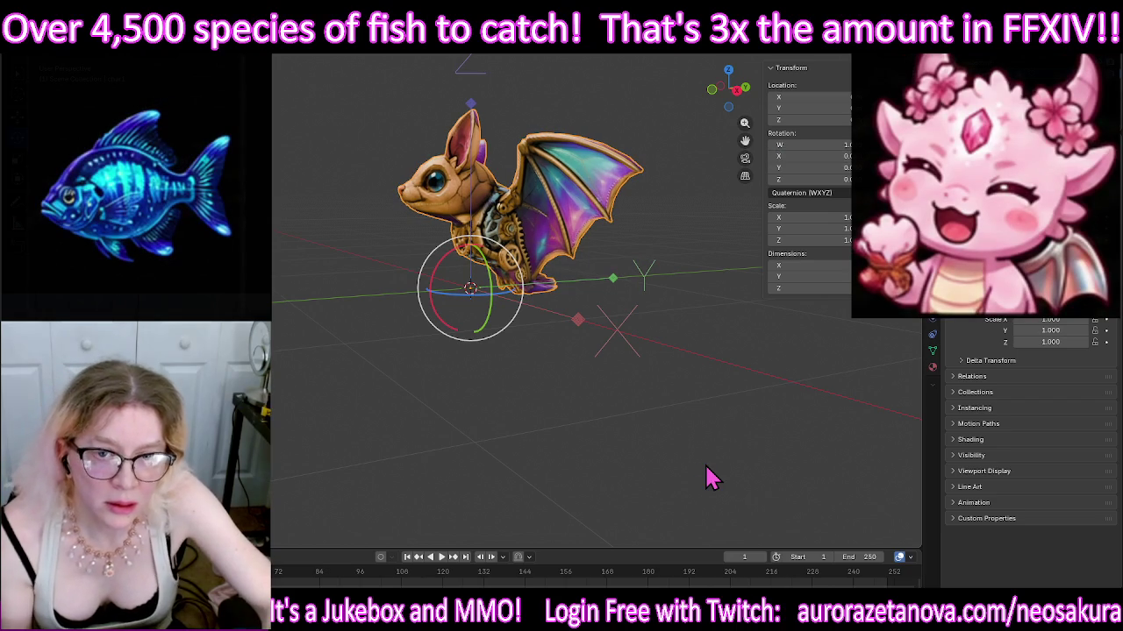
Step: Deselect the bat, check its orientation, and switch it into Edit Mode
left_click(297, 390)
middle_click_drag(337, 379, 594, 312)
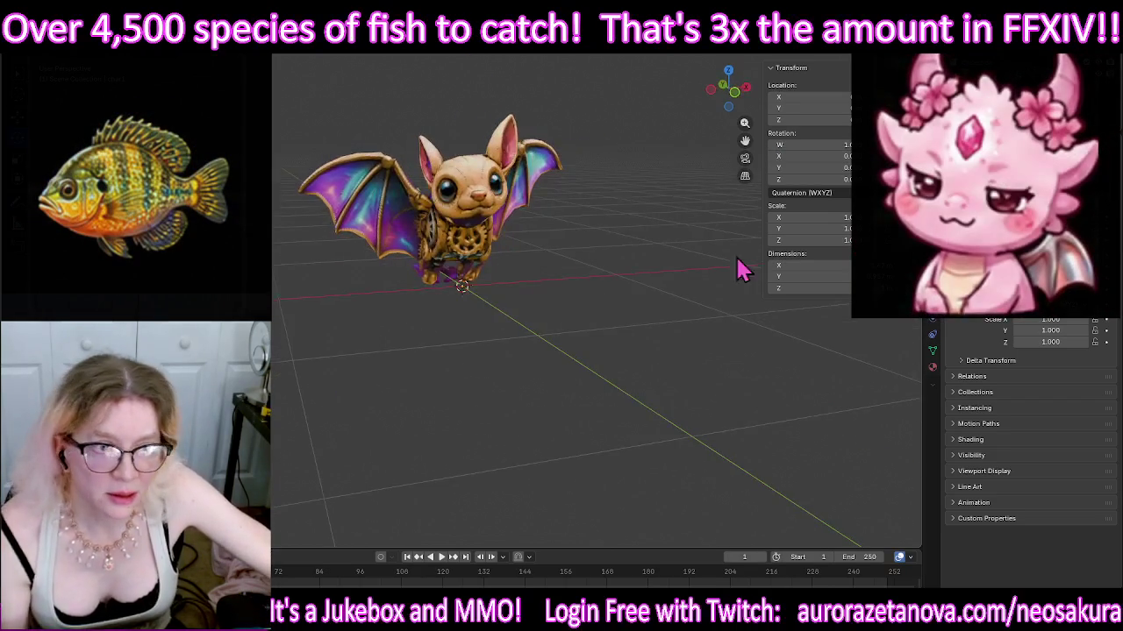
left_click(840, 173)
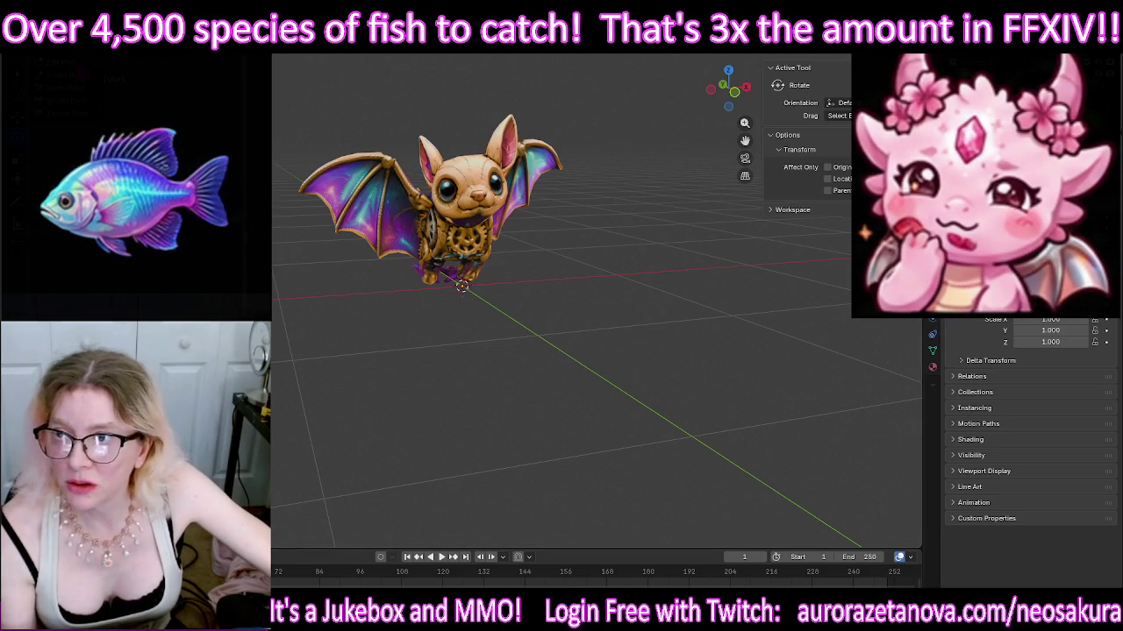
key("Tab")
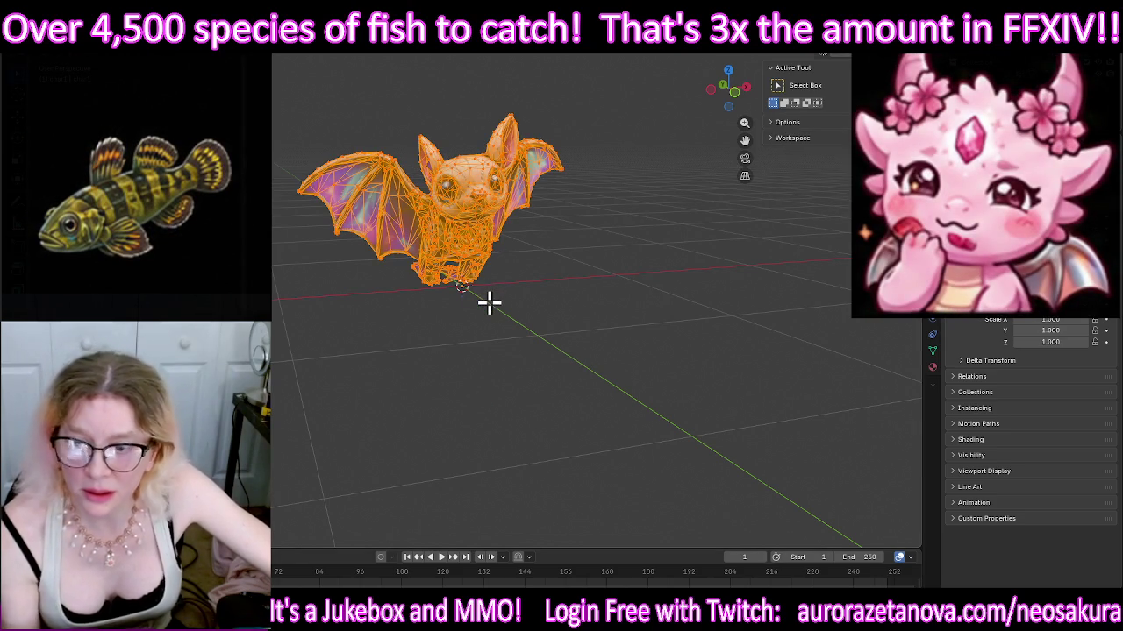
Step: Merge the bat's vertices By Distance, then return to Object Mode
key("m")
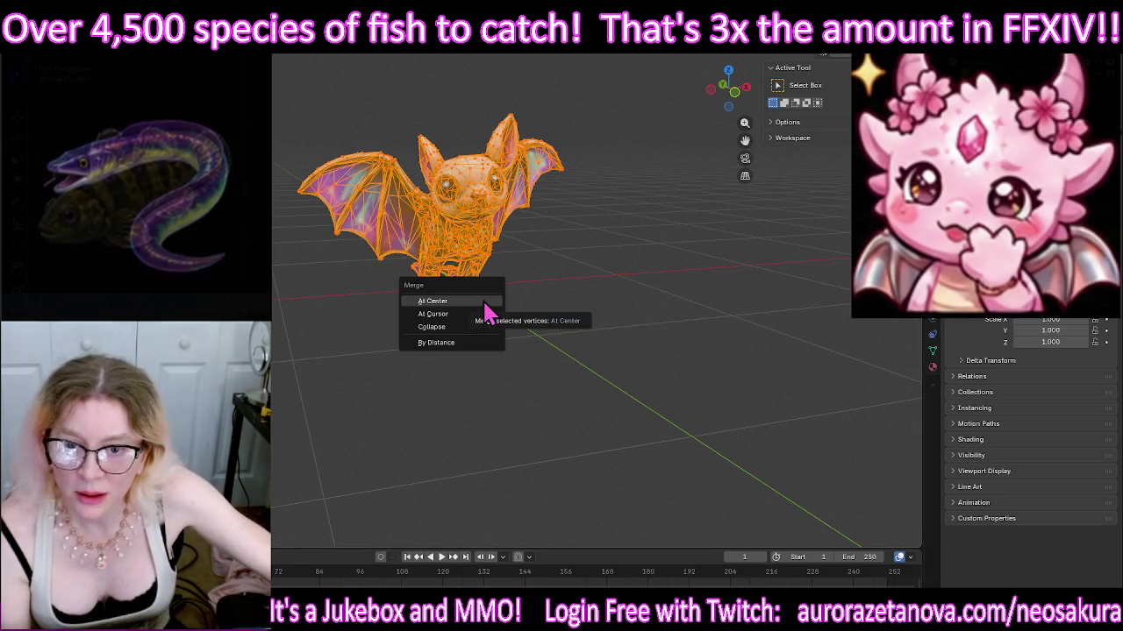
left_click(478, 345)
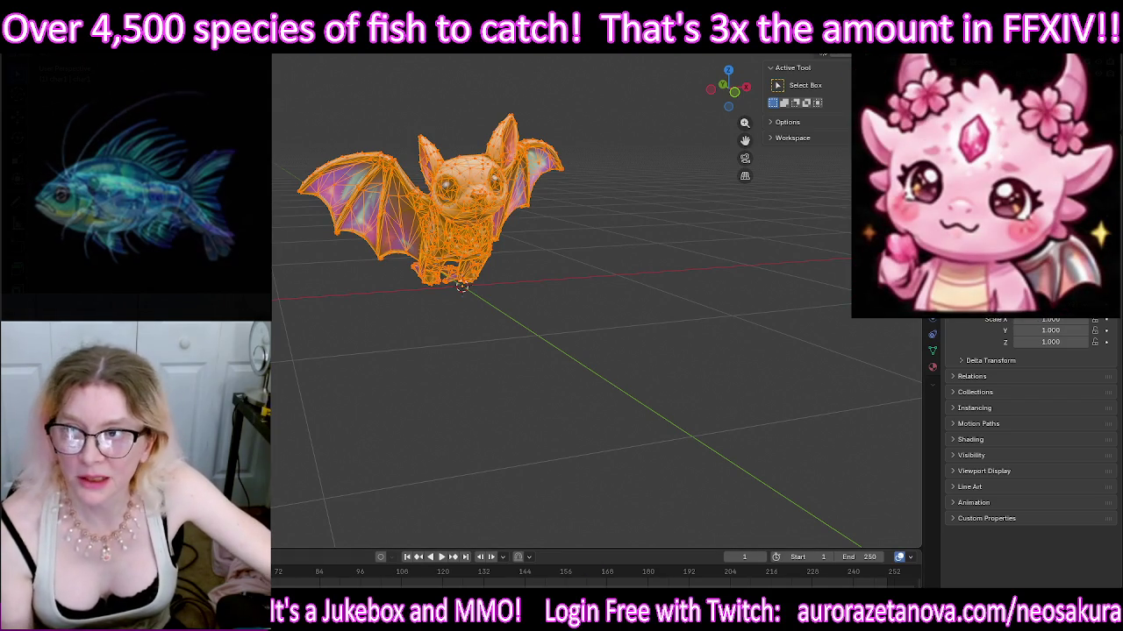
key("Tab")
mouse_move(434, 371)
middle_mouse_down()
mouse_move(401, 376)
mouse_move(424, 371)
middle_mouse_up()
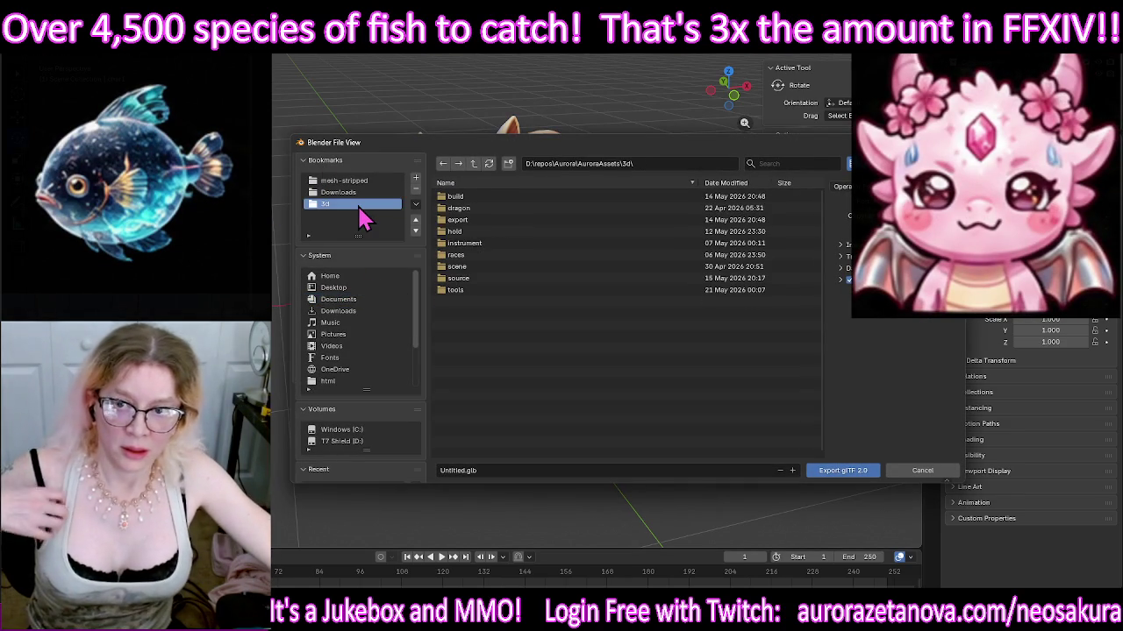
Step: Go to the 3d\export folder, name the file Bat.glb, and export it
left_click(358, 207)
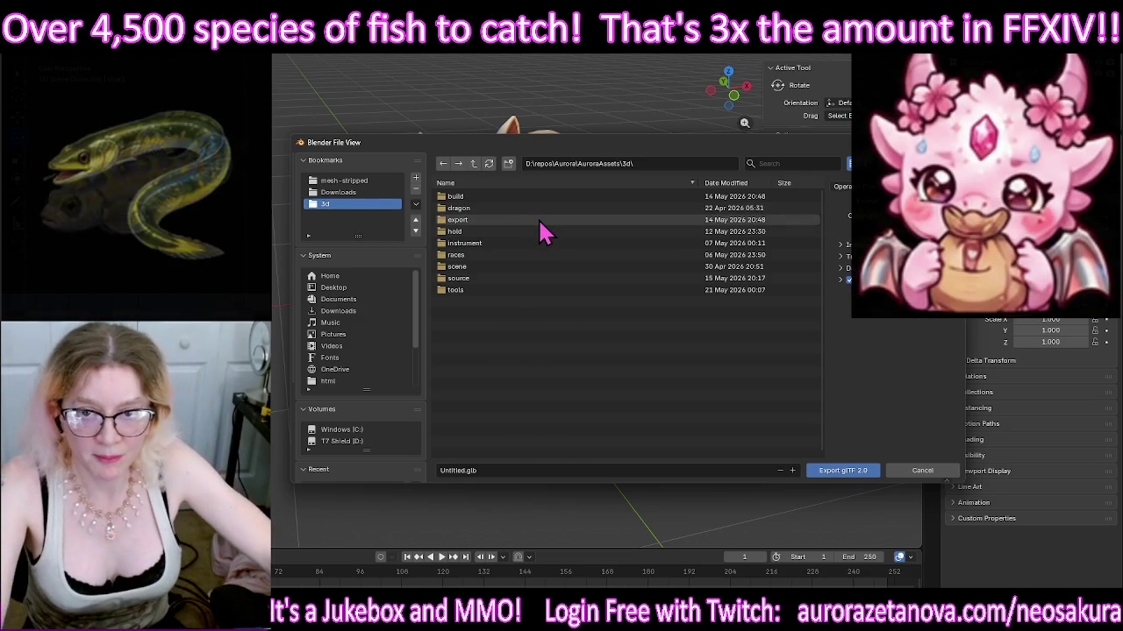
double_click(542, 221)
left_click(514, 472)
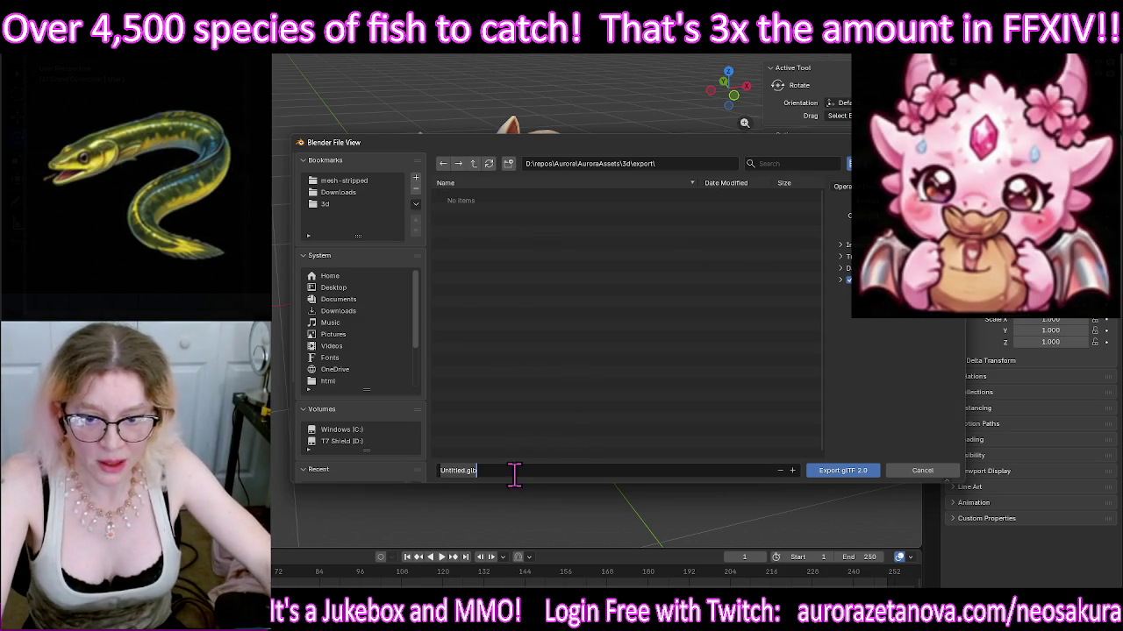
type("Bat")
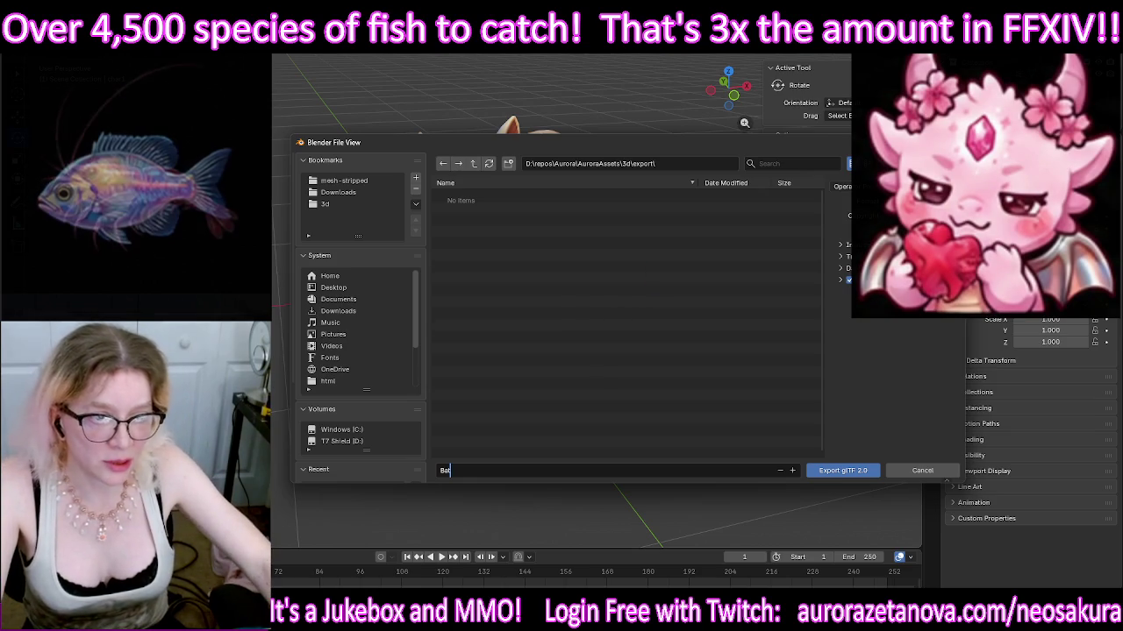
left_click(842, 472)
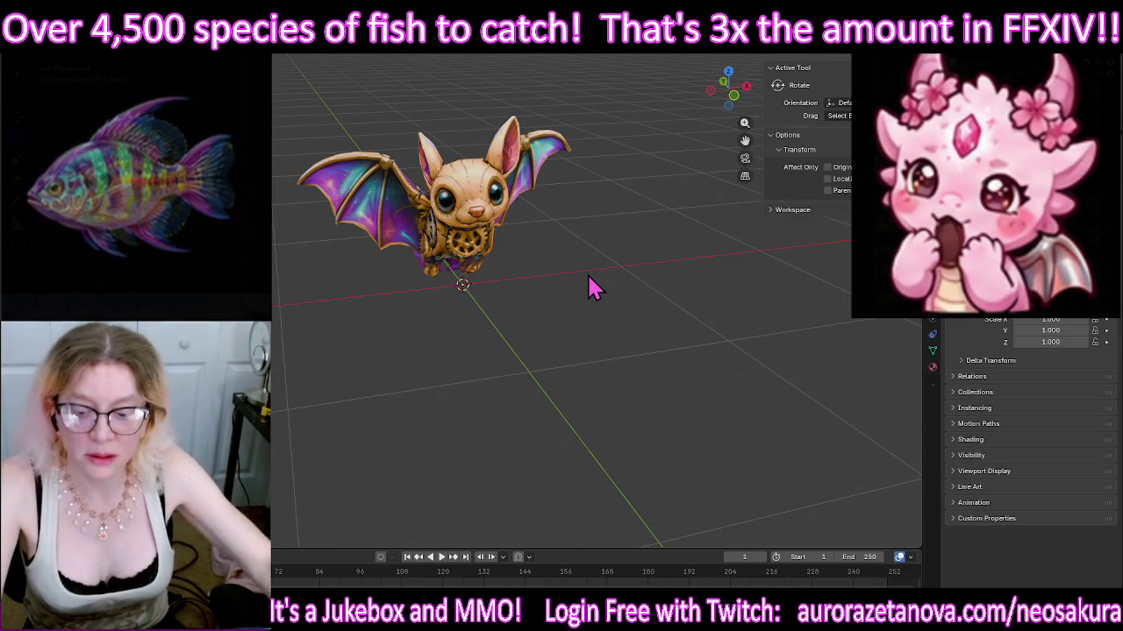
Step: Delete the bat and its used download folder, then import the next Walking_withSkin glb
middle_click_drag(530, 250, 513, 285)
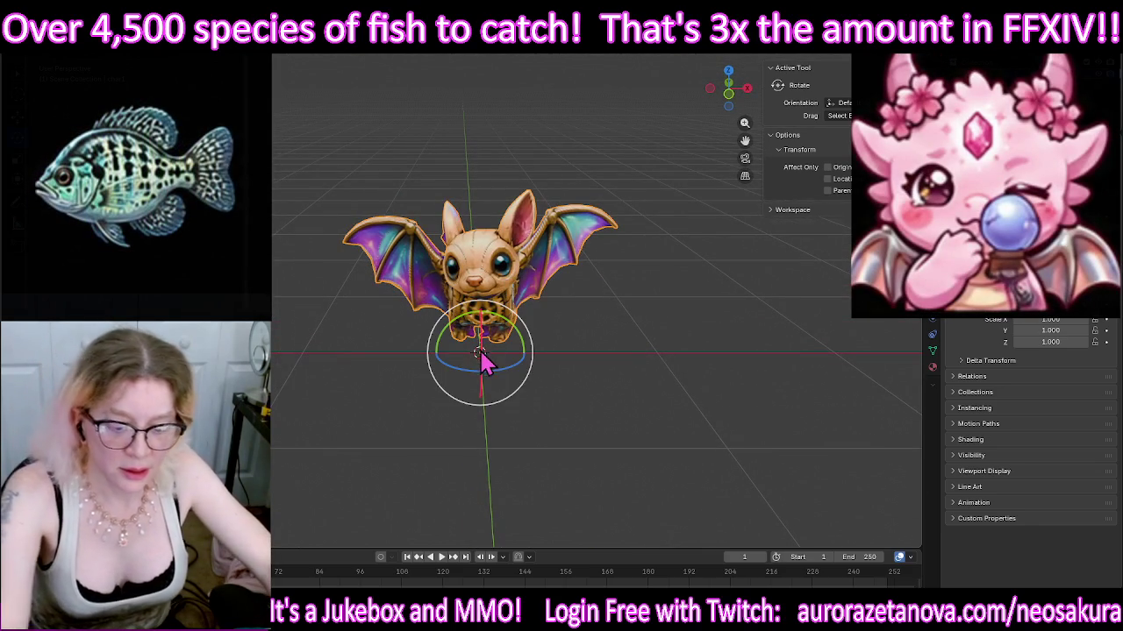
key("Delete")
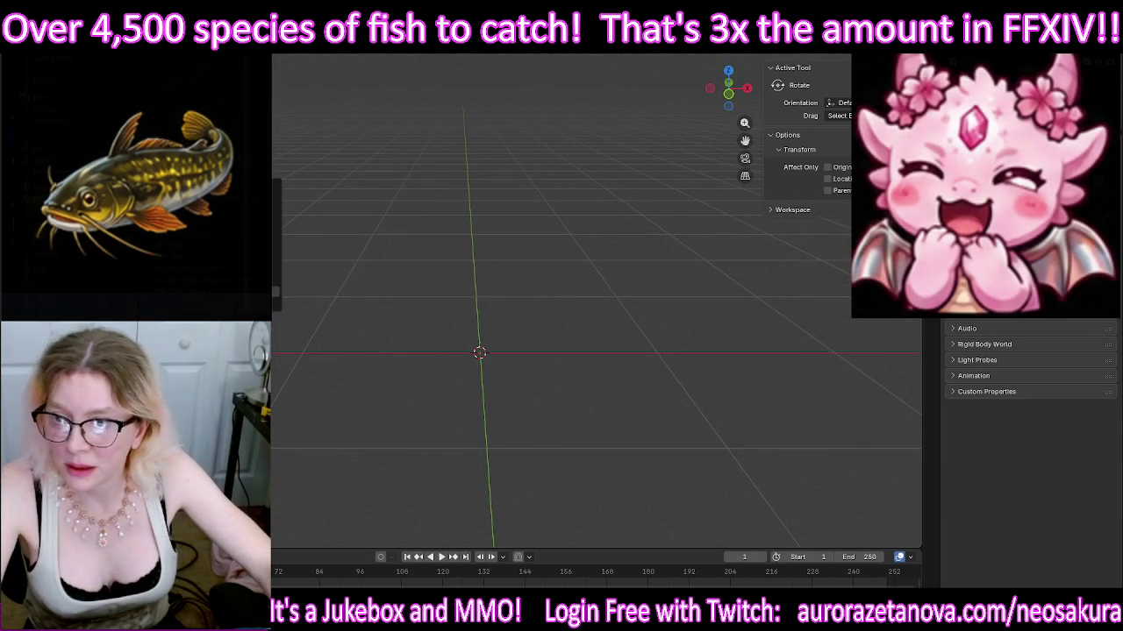
left_click(220, 263)
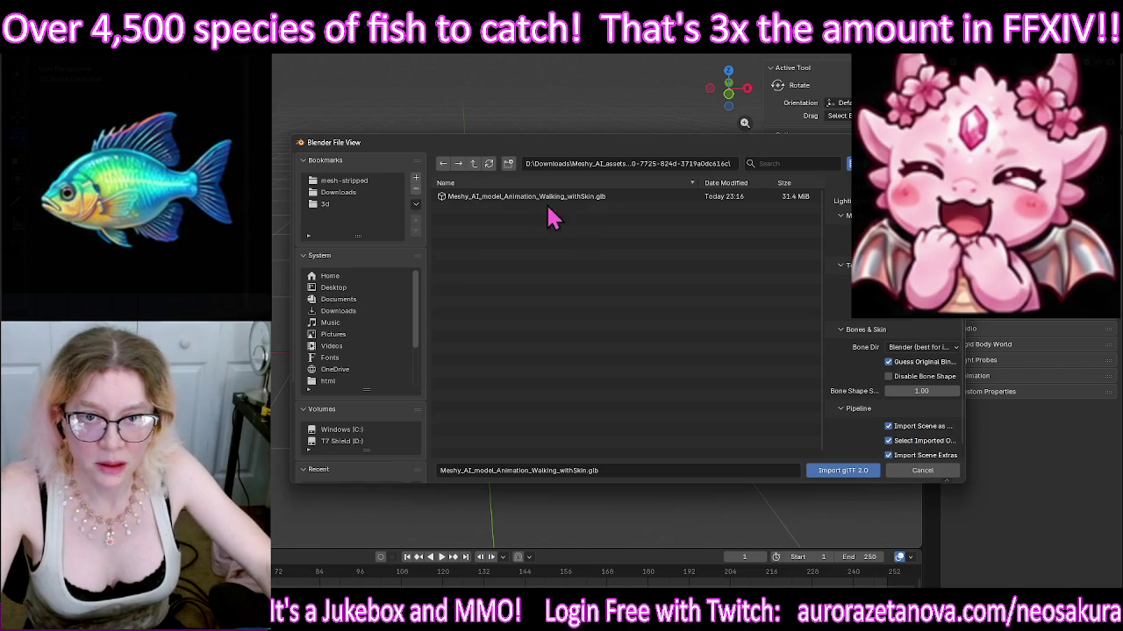
left_click(473, 164)
left_click(595, 197)
key("Delete")
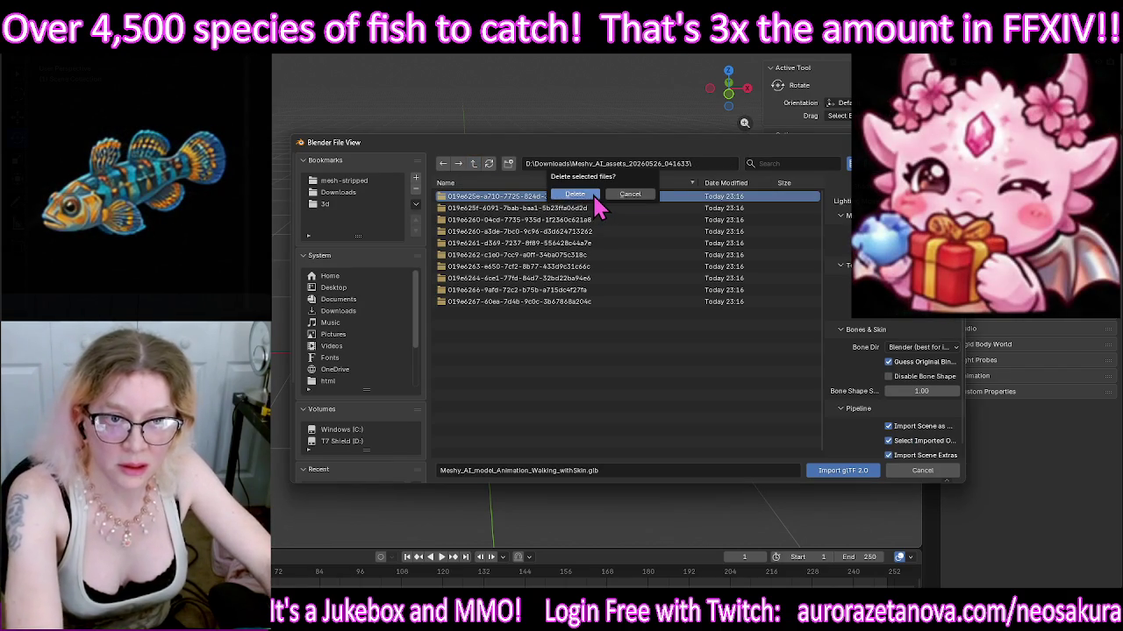
left_click(593, 196)
double_click(568, 202)
double_click(567, 200)
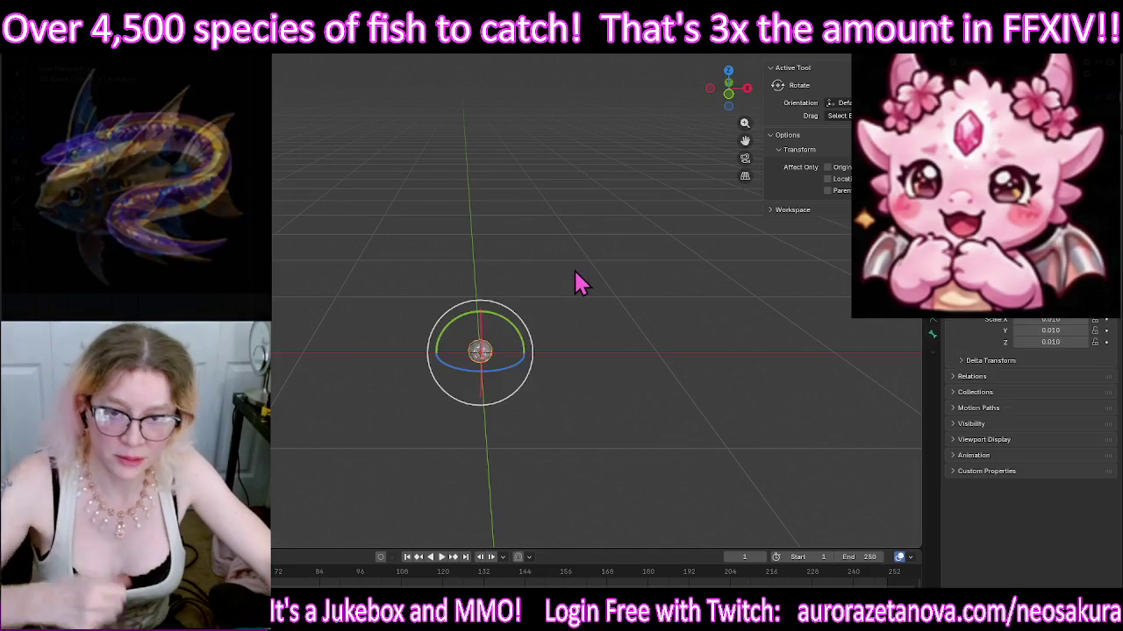
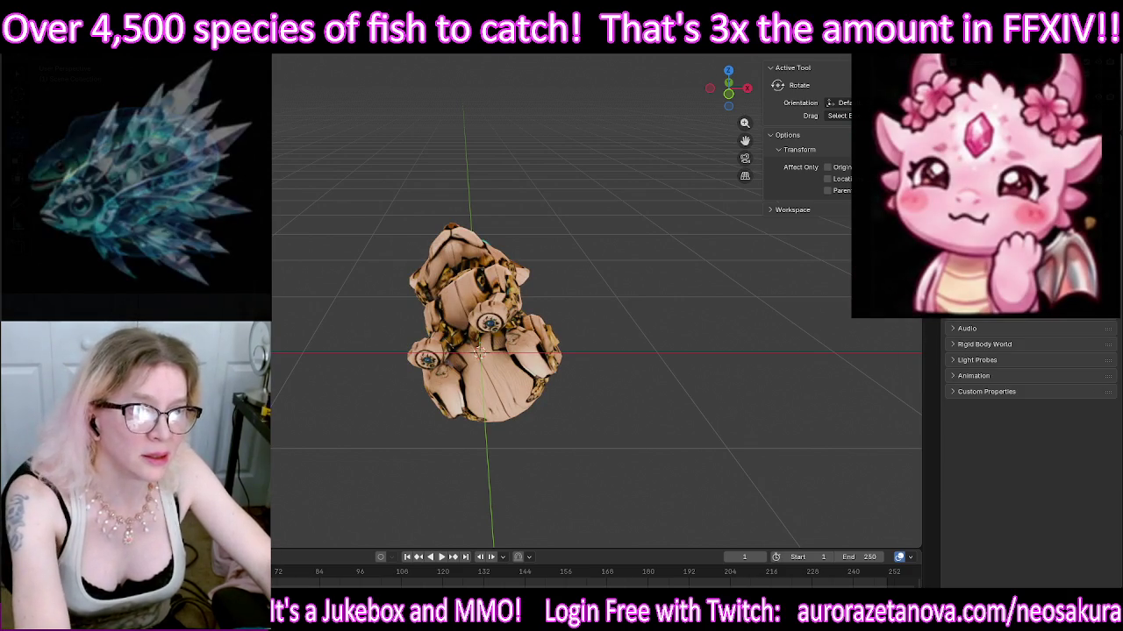
Step: Restore the textured bunny model and select it, orbiting for a clear view
key("ctrl+z")
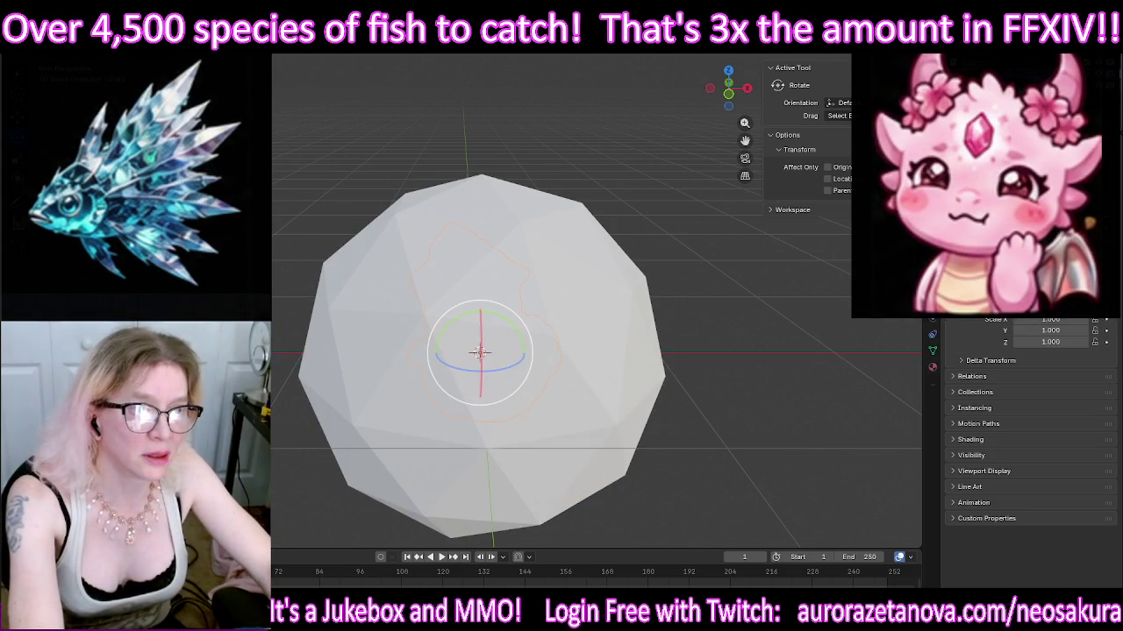
key("ctrl+shift+z")
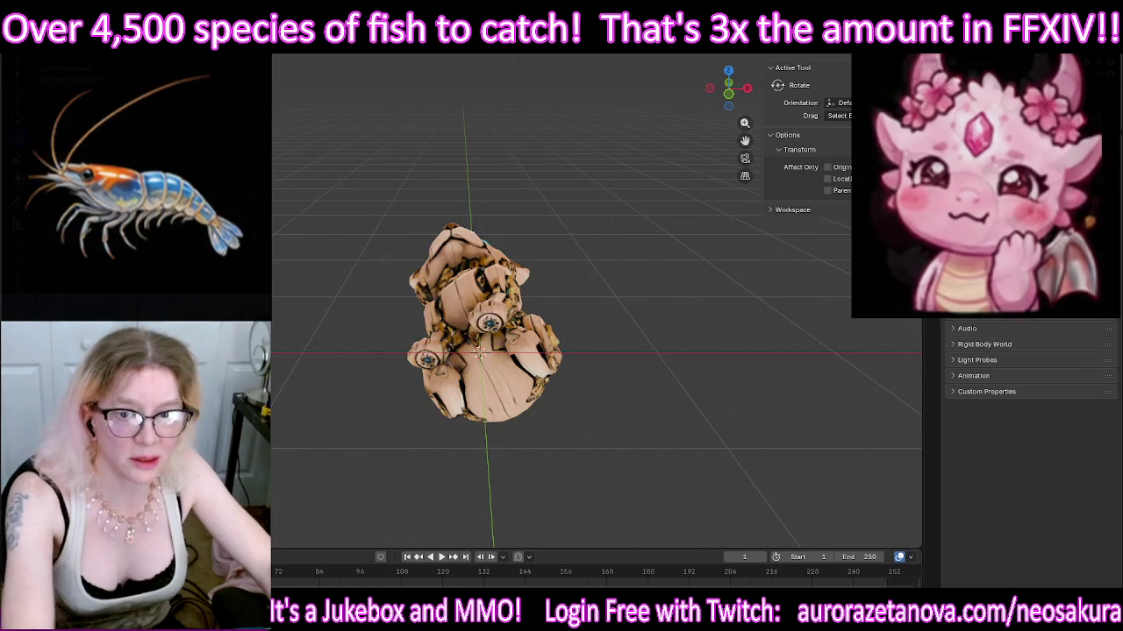
mouse_move(537, 342)
middle_mouse_down()
mouse_move(576, 308)
mouse_move(451, 313)
mouse_move(564, 321)
mouse_move(658, 301)
mouse_move(741, 264)
mouse_move(427, 321)
middle_mouse_up()
left_click(426, 321)
mouse_move(645, 311)
middle_mouse_down()
mouse_move(571, 348)
mouse_move(529, 342)
middle_mouse_up()
mouse_move(650, 318)
middle_mouse_down()
mouse_move(744, 295)
mouse_move(509, 333)
middle_mouse_up()
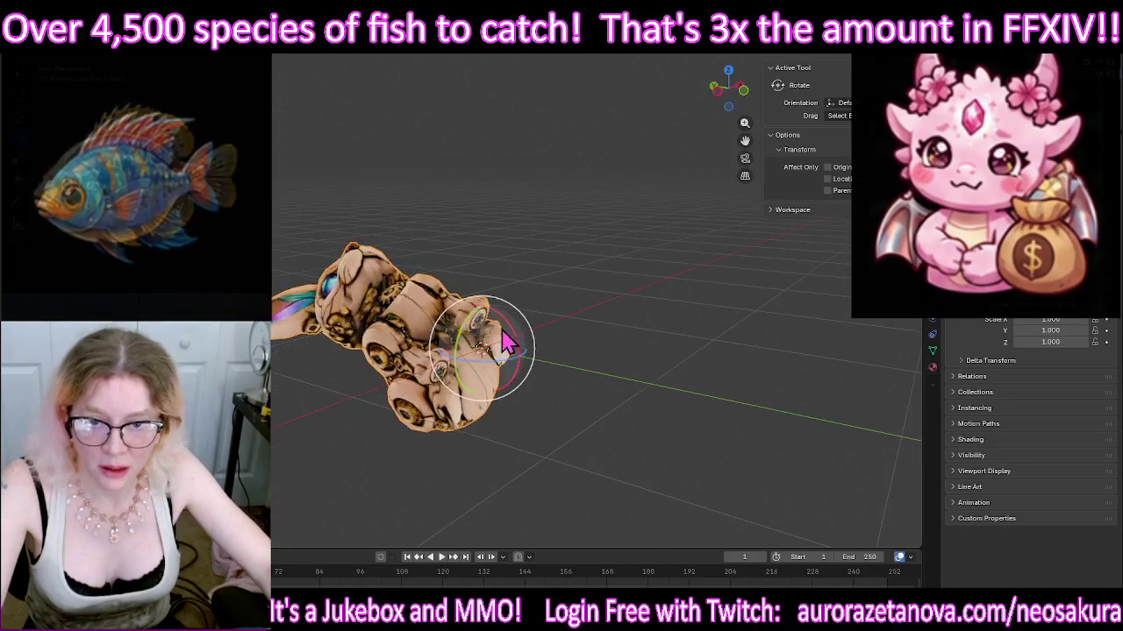
Step: Rotate the bunny around the X axis until it stands upright facing forward
left_click_drag(509, 329, 689, 325)
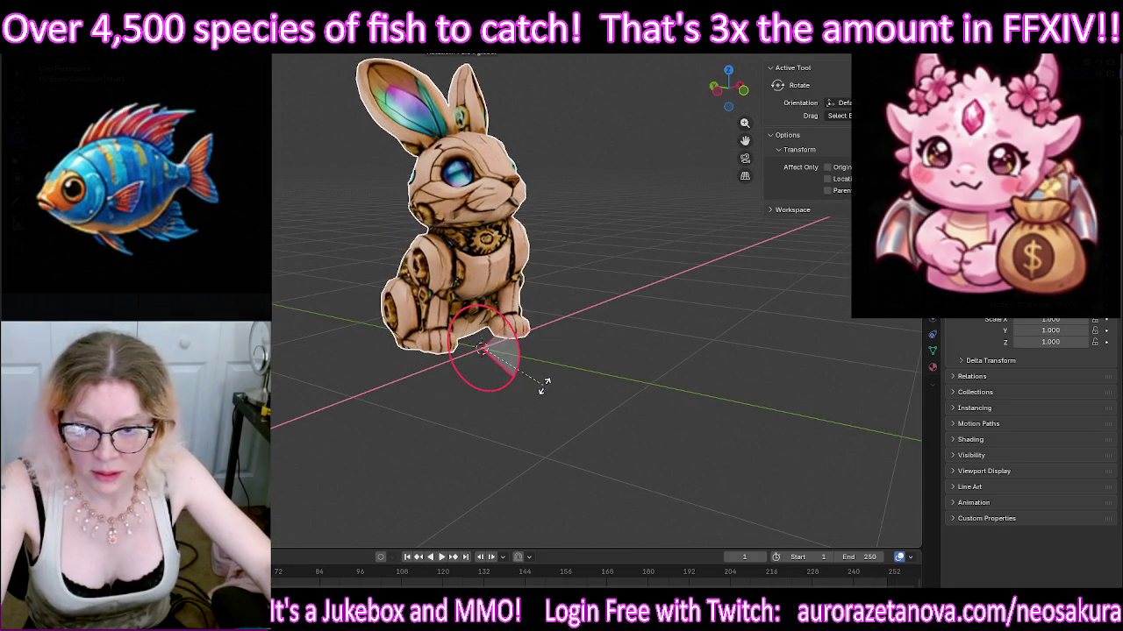
mouse_move(688, 325)
middle_mouse_down()
mouse_move(501, 245)
mouse_move(513, 224)
mouse_move(489, 338)
middle_mouse_up()
left_click_drag(419, 359, 416, 347)
mouse_move(417, 348)
middle_mouse_down()
mouse_move(363, 363)
mouse_move(424, 361)
mouse_move(325, 359)
middle_mouse_up()
mouse_move(702, 346)
middle_mouse_down()
mouse_move(632, 334)
mouse_move(579, 343)
mouse_move(569, 321)
middle_mouse_up()
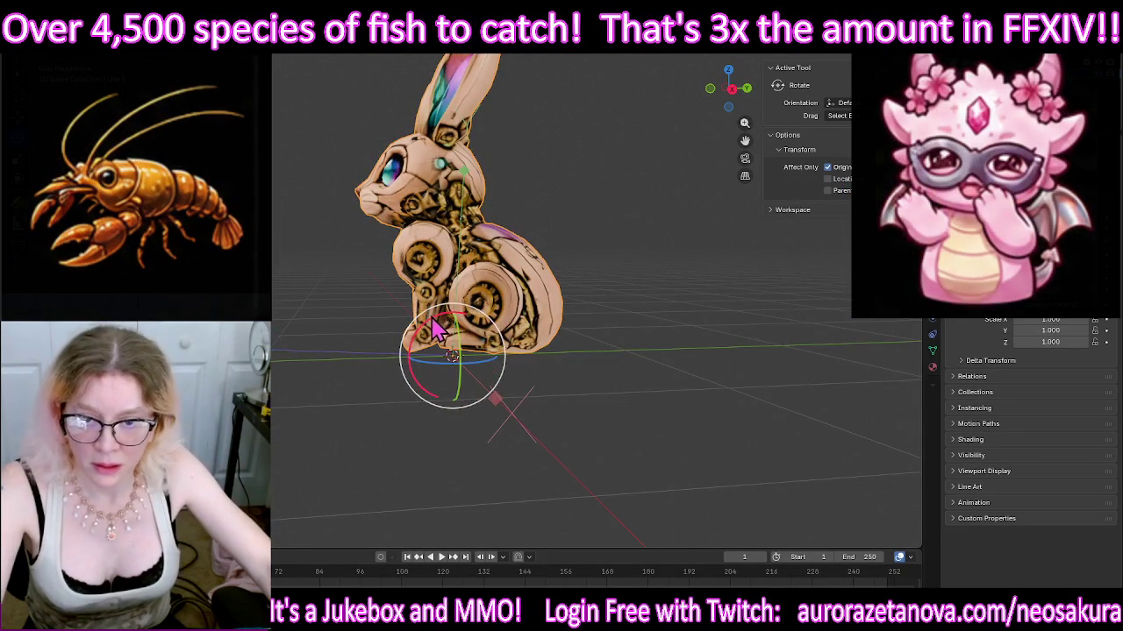
mouse_move(432, 331)
left_mouse_down()
mouse_move(556, 260)
mouse_move(595, 252)
left_mouse_up()
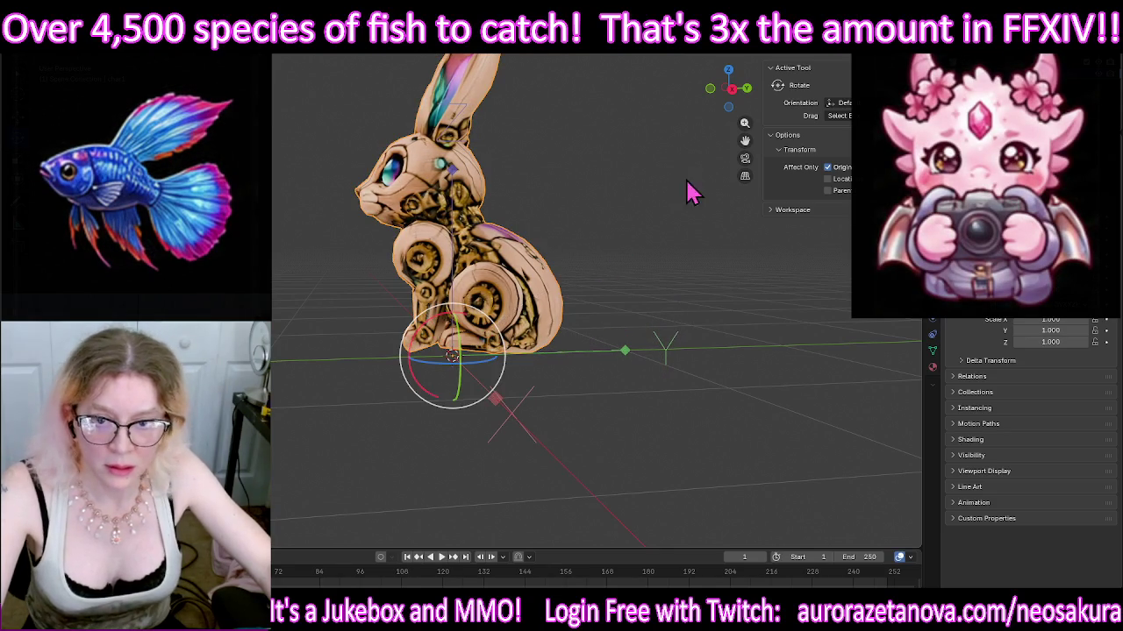
Step: Turn off Affect Only Origins and finish adjusting the bunny's rotation
left_click(833, 166)
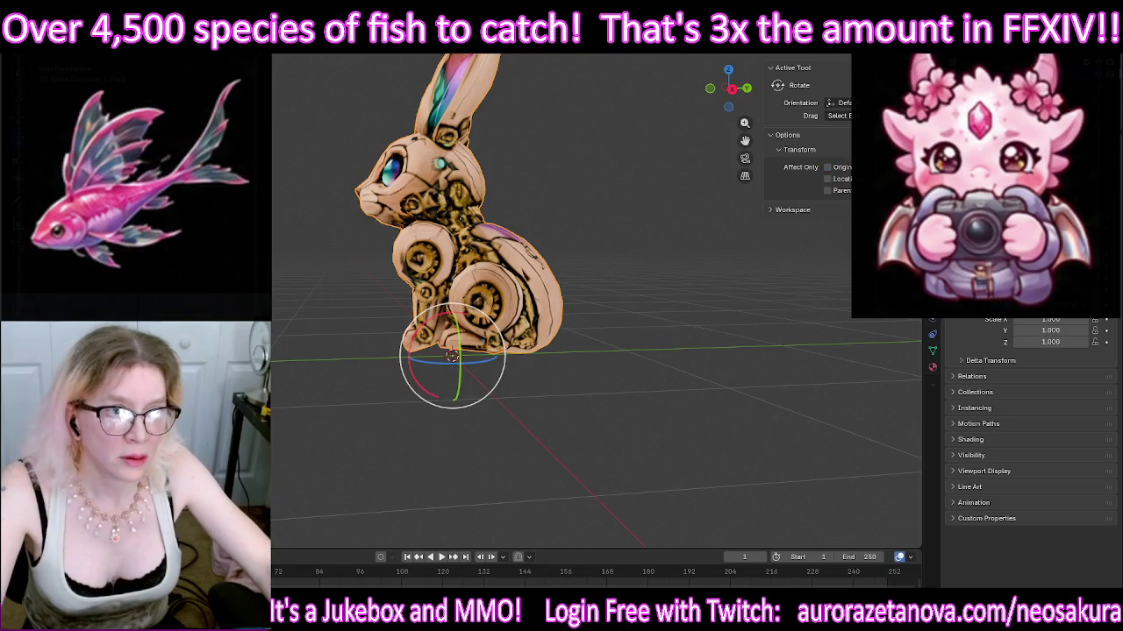
scroll(837, 162, "up", 1, "ctrl")
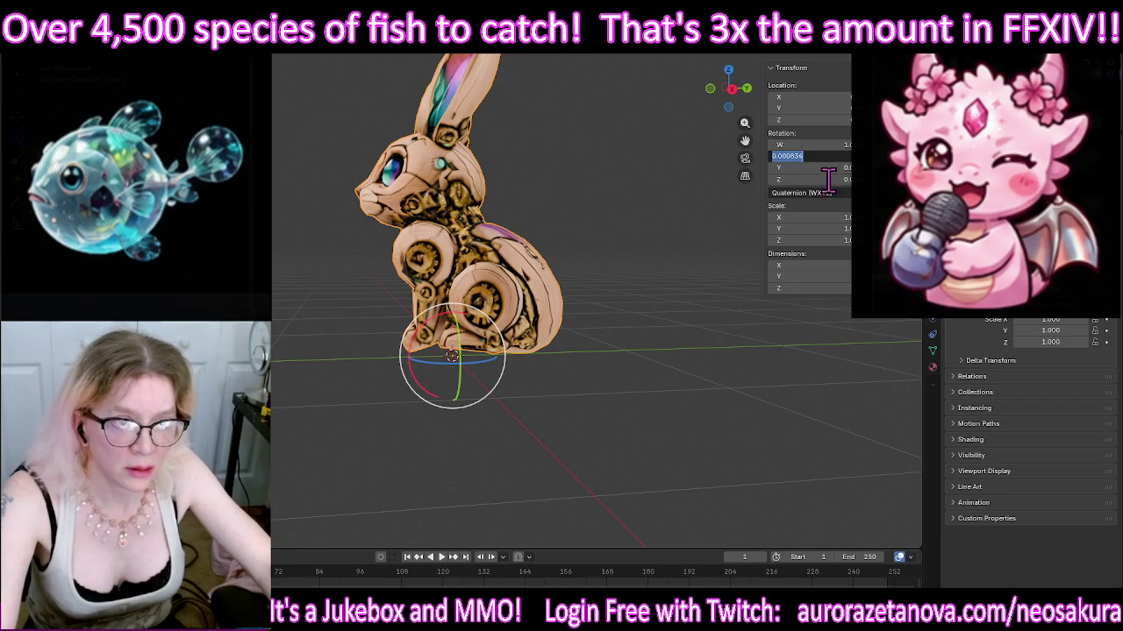
left_click(883, 325)
middle_click_drag(281, 281, 394, 310)
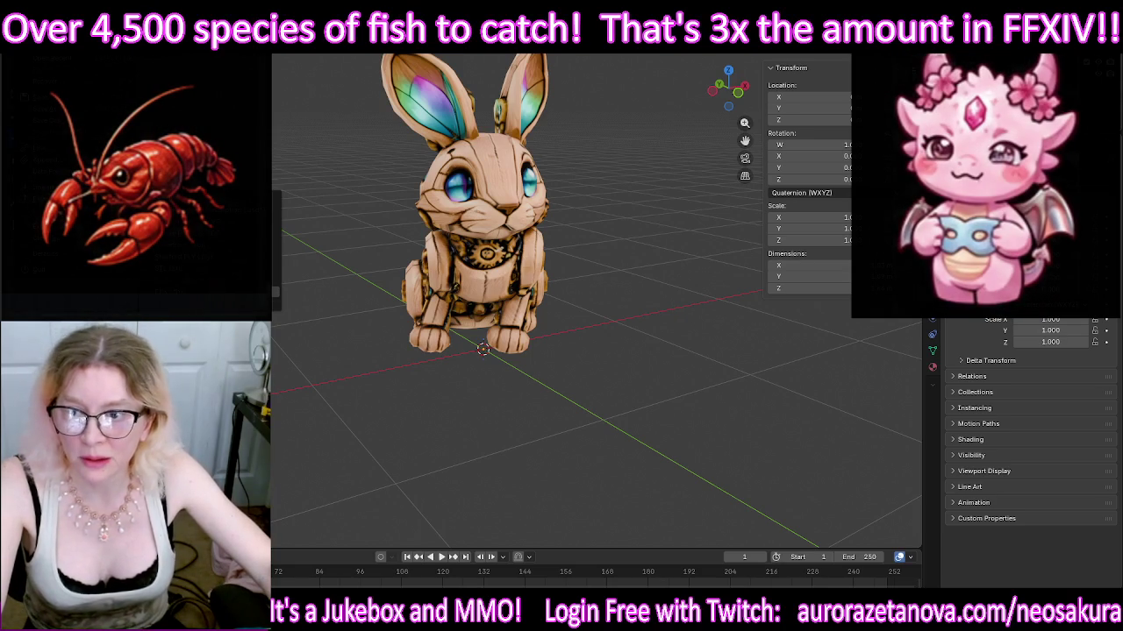
key("shift+r")
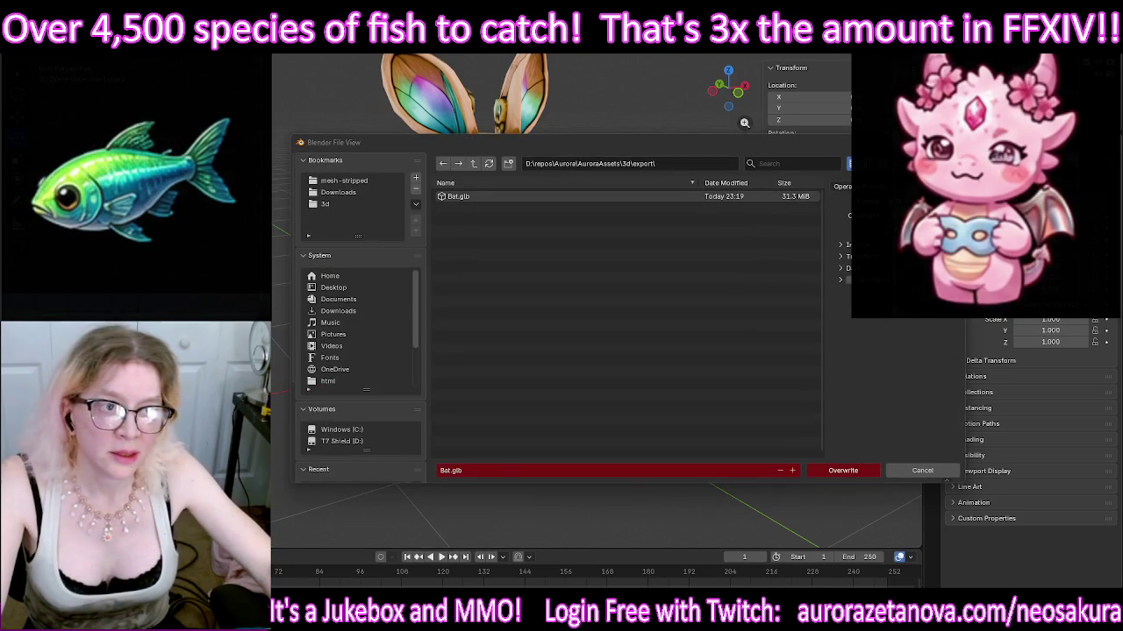
Step: Change the export file name from Bat.glb to Bunny.glb and export the GLB
key("Return")
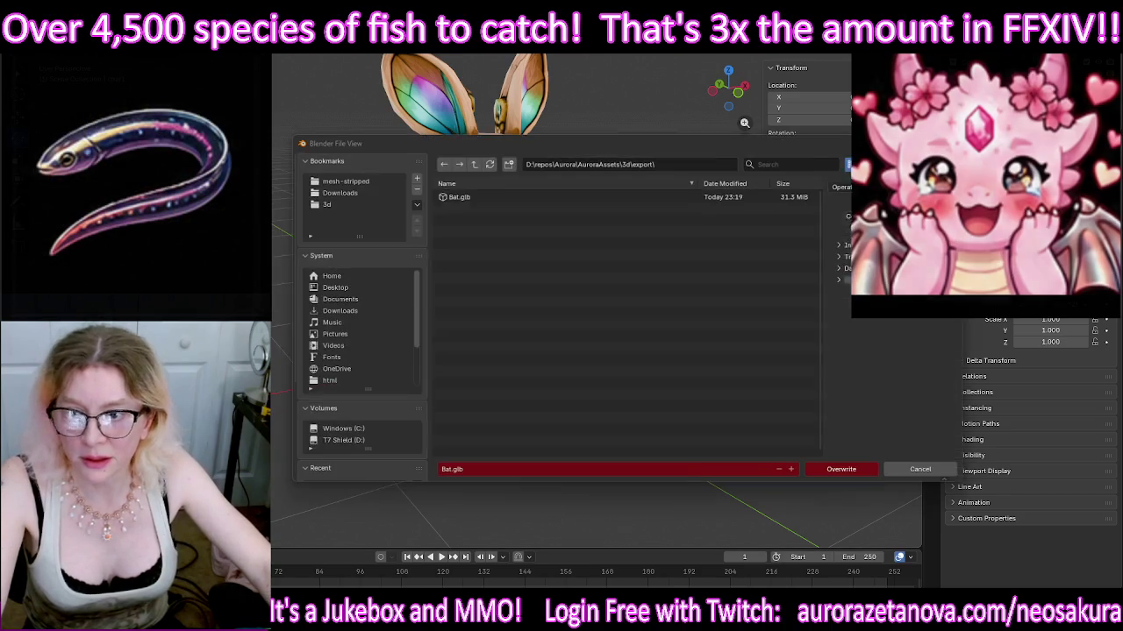
key("F3")
key("Return")
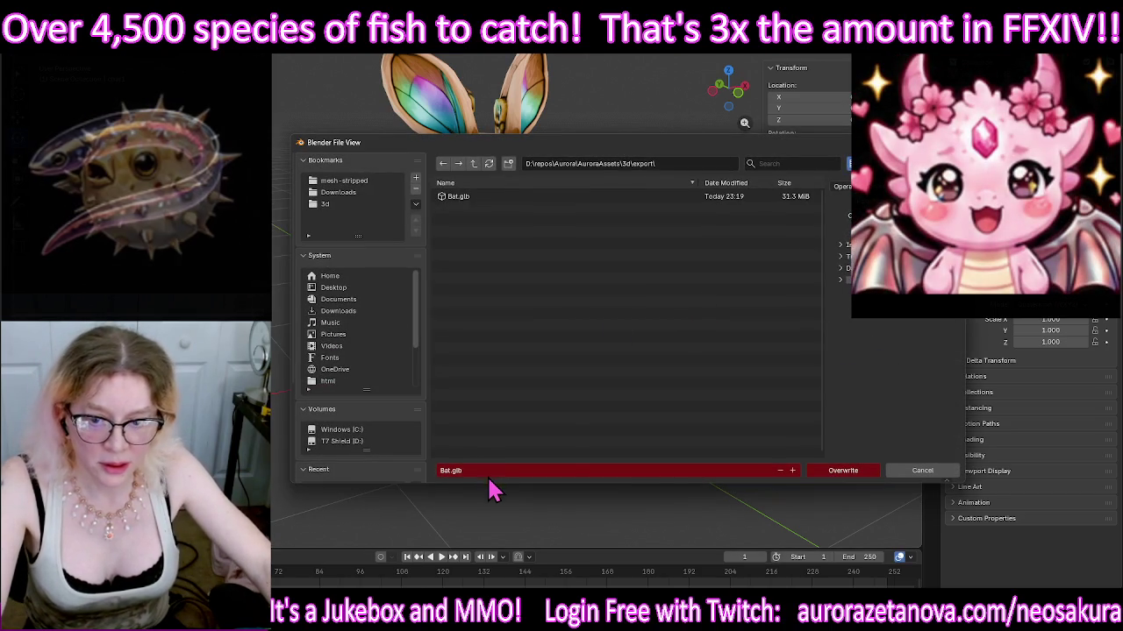
left_click(482, 471)
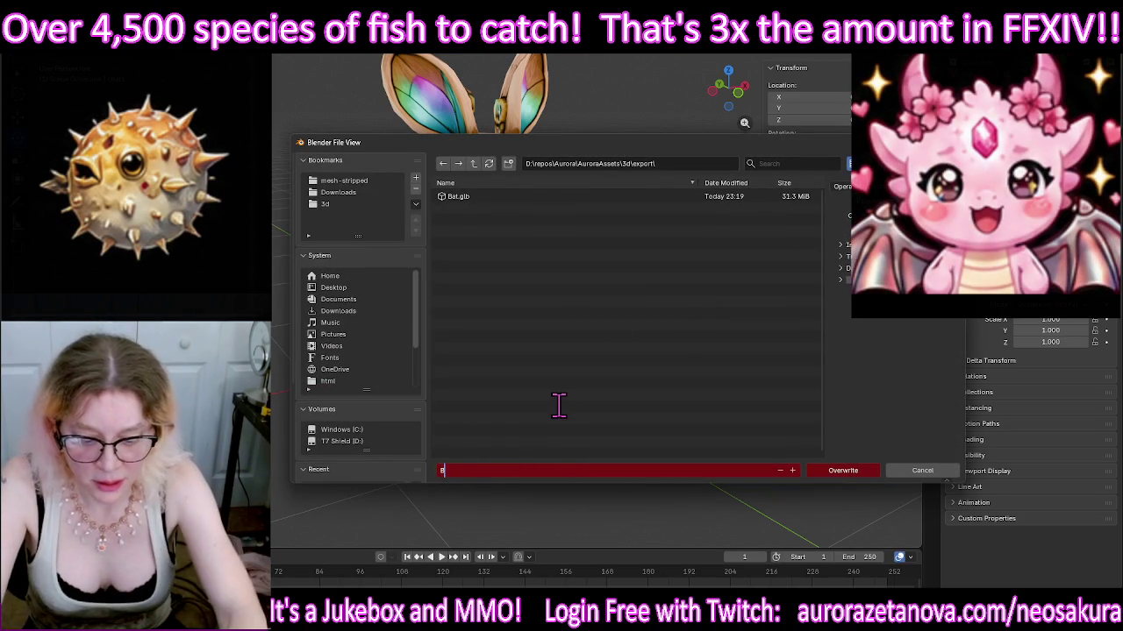
type("unny.glb")
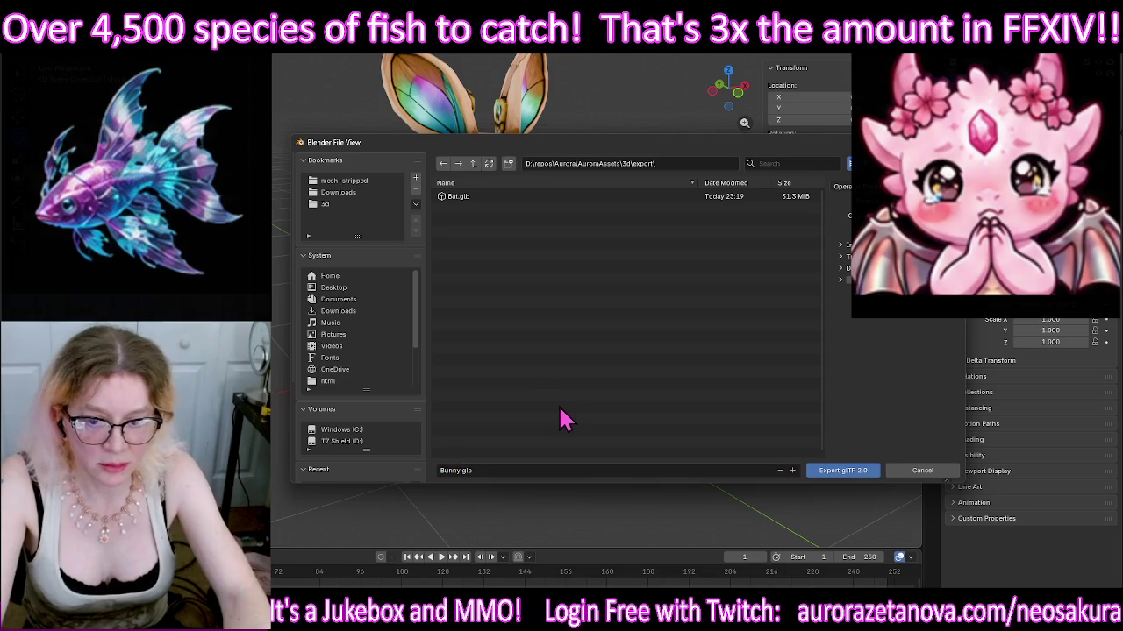
key("Return")
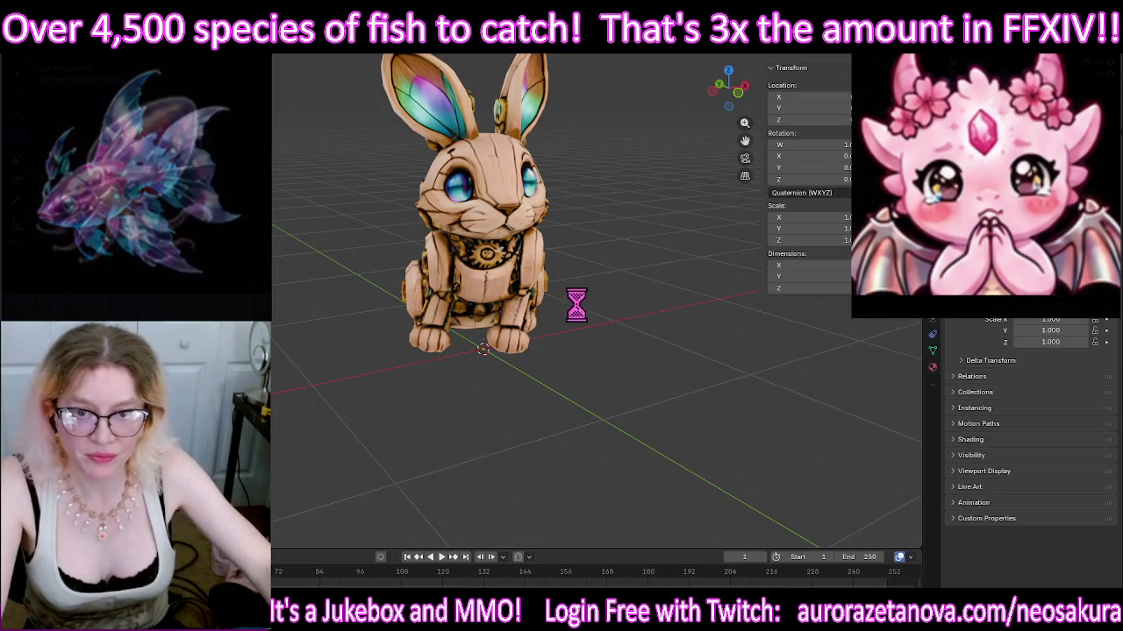
left_click(485, 279)
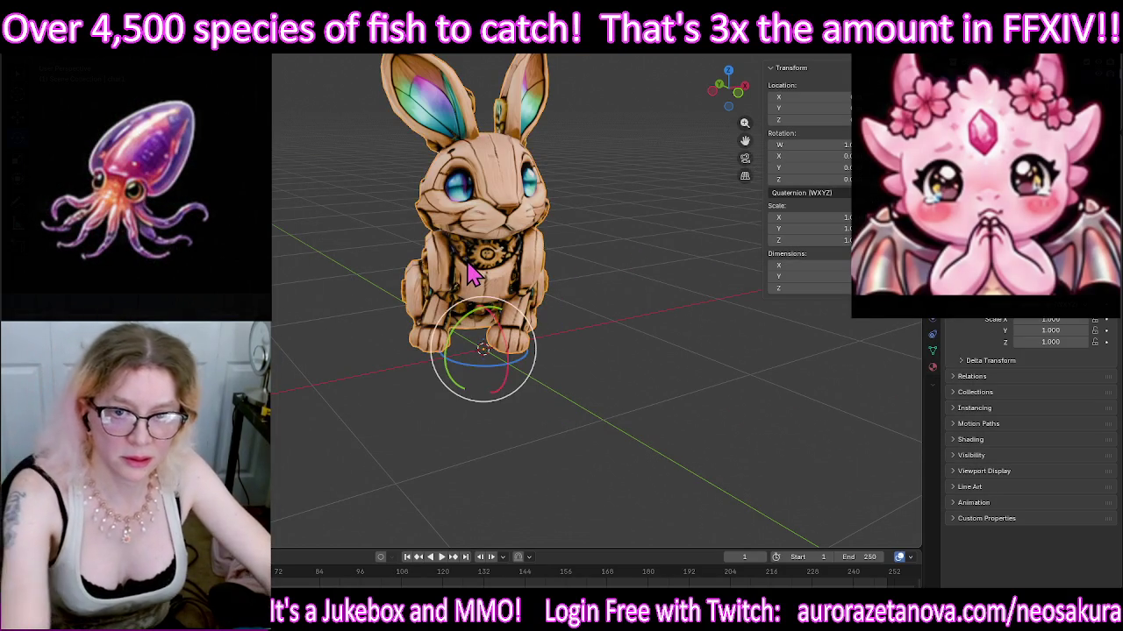
Step: Delete the bunny, remove the used Meshy download folder, and import the next model's GLB
key("Delete")
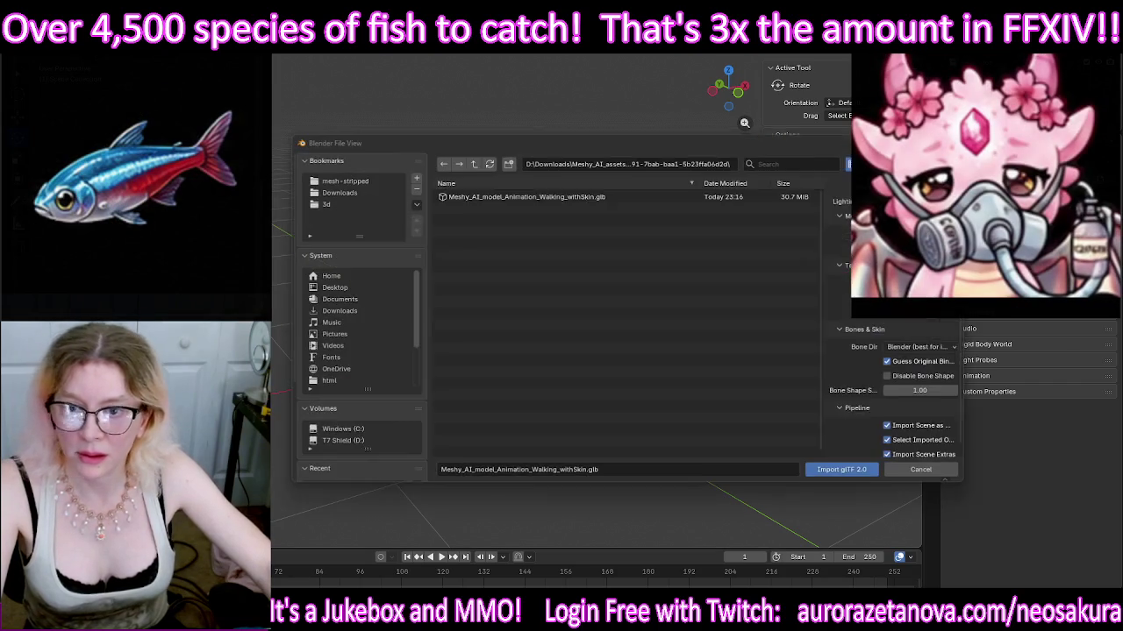
left_click(473, 163)
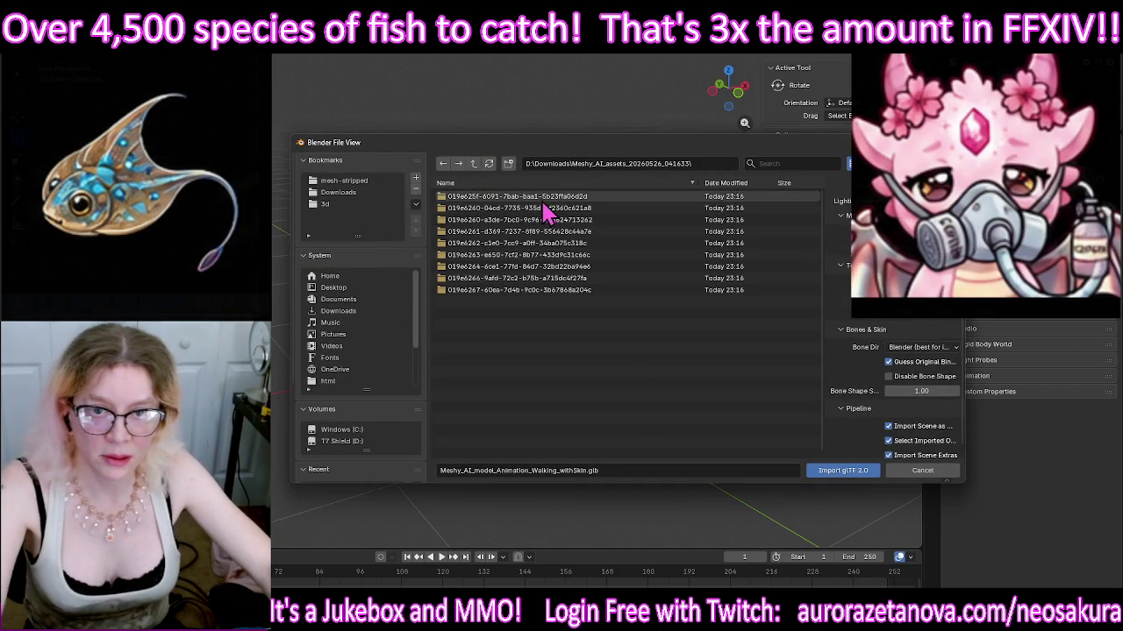
key("Delete")
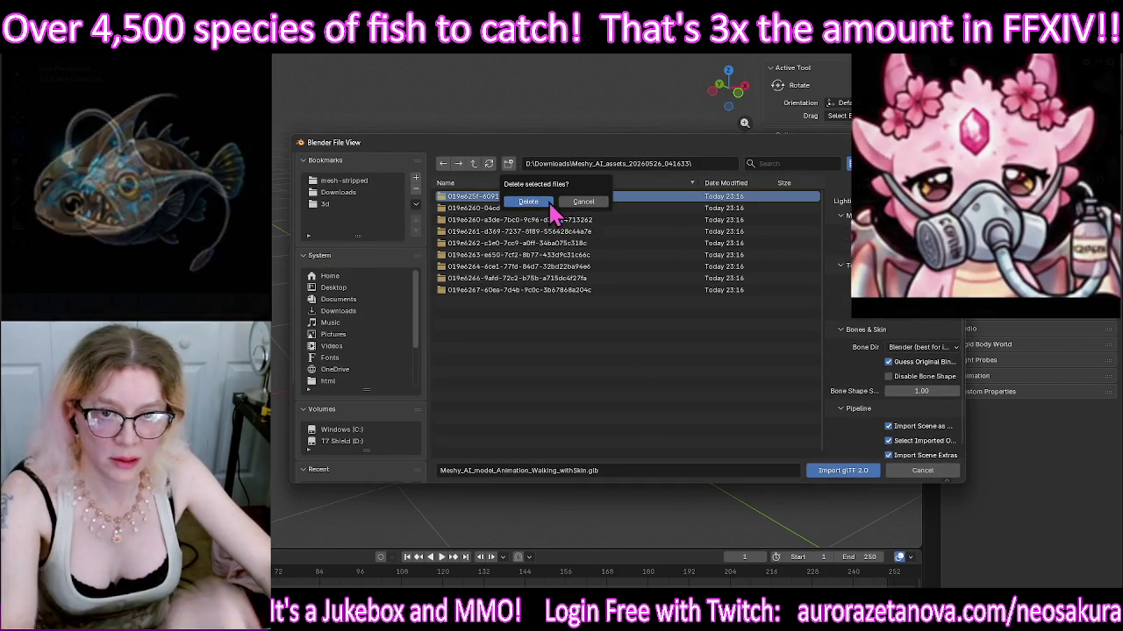
left_click(577, 203)
double_click(555, 198)
double_click(554, 198)
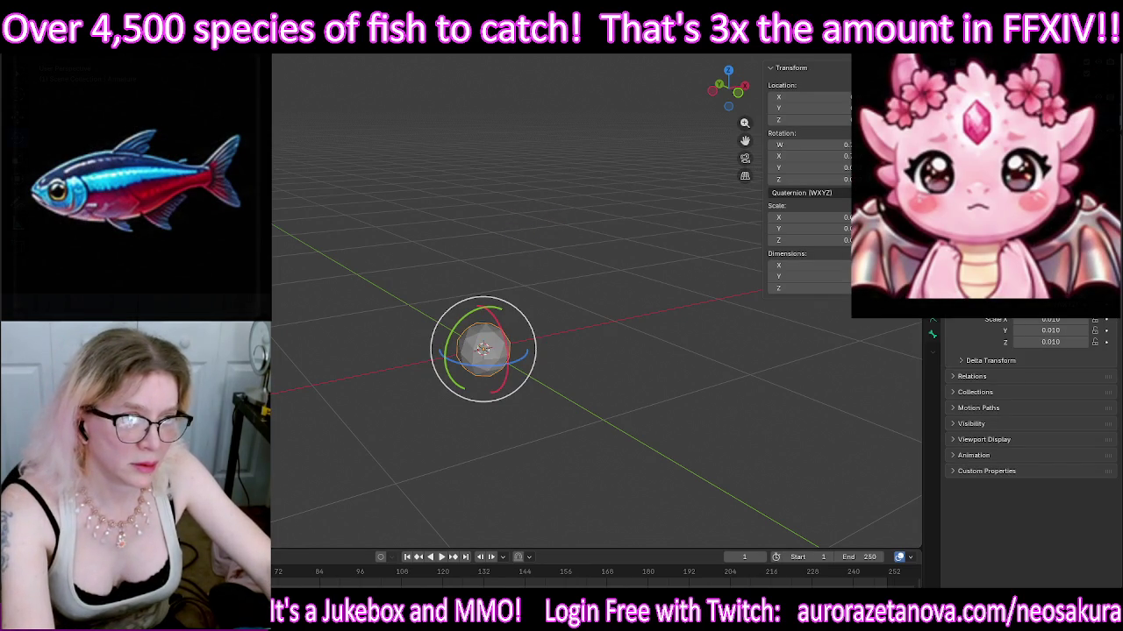
key("ctrl+z")
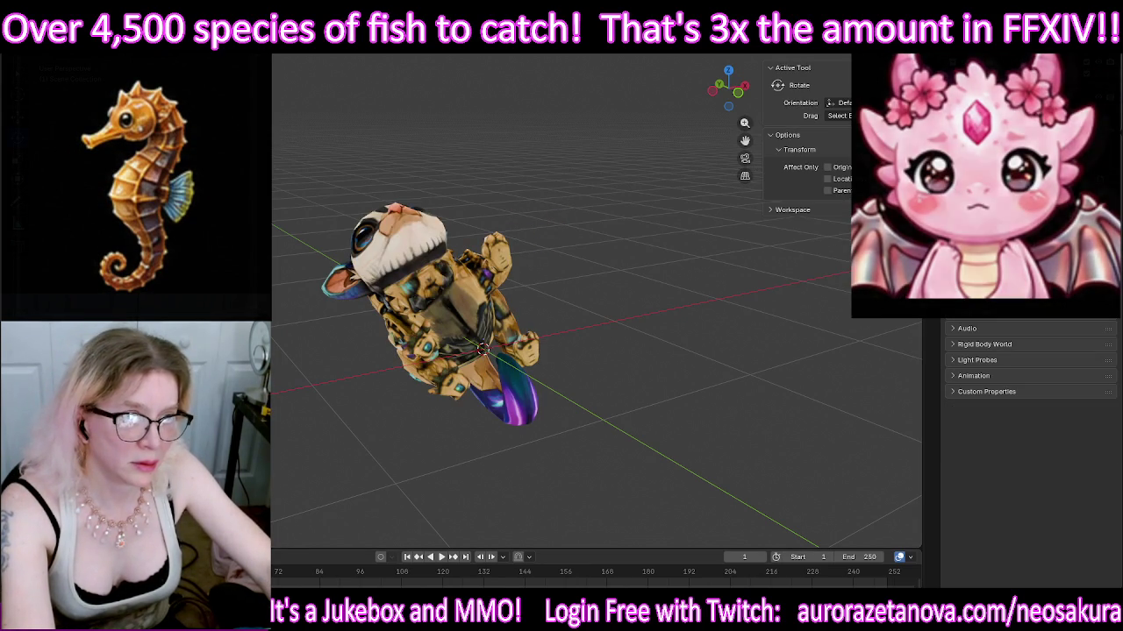
Step: Select the cat and rotate it around X to stand up, turning it to face forward
key("ctrl+shift+z")
key("ctrl+shift+z")
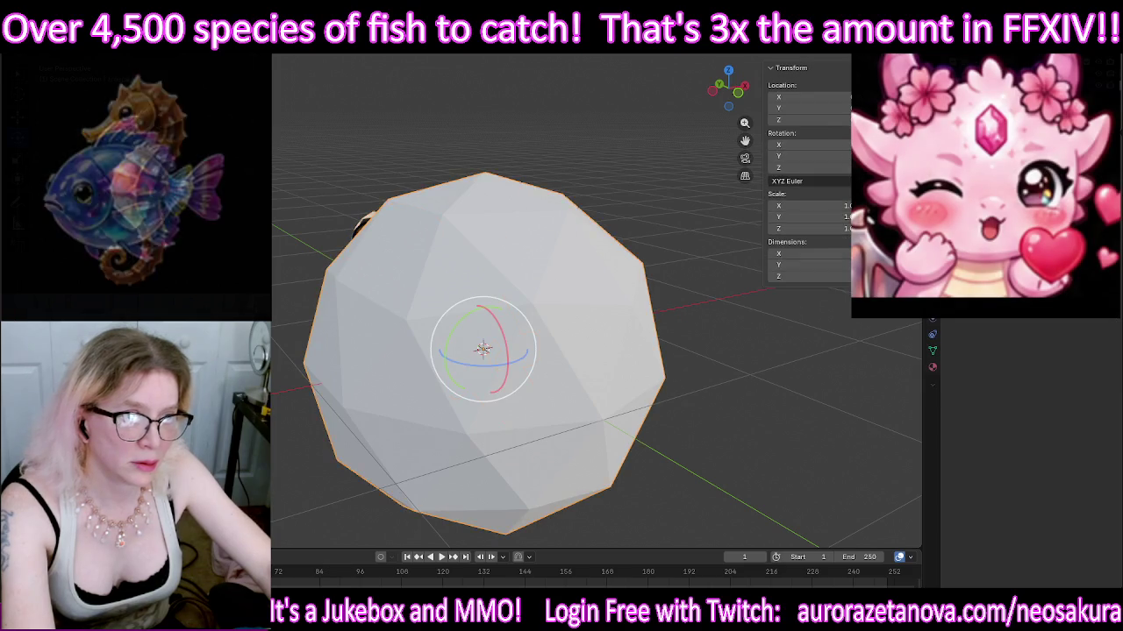
key("ctrl+z")
left_click(387, 292)
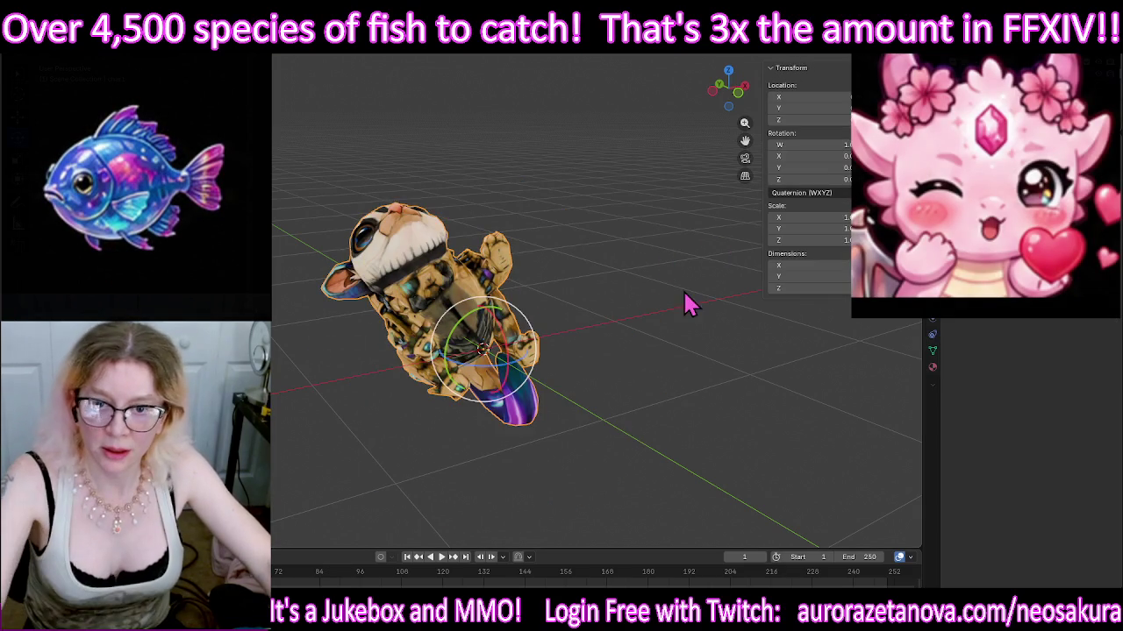
left_click_drag(509, 351, 528, 421)
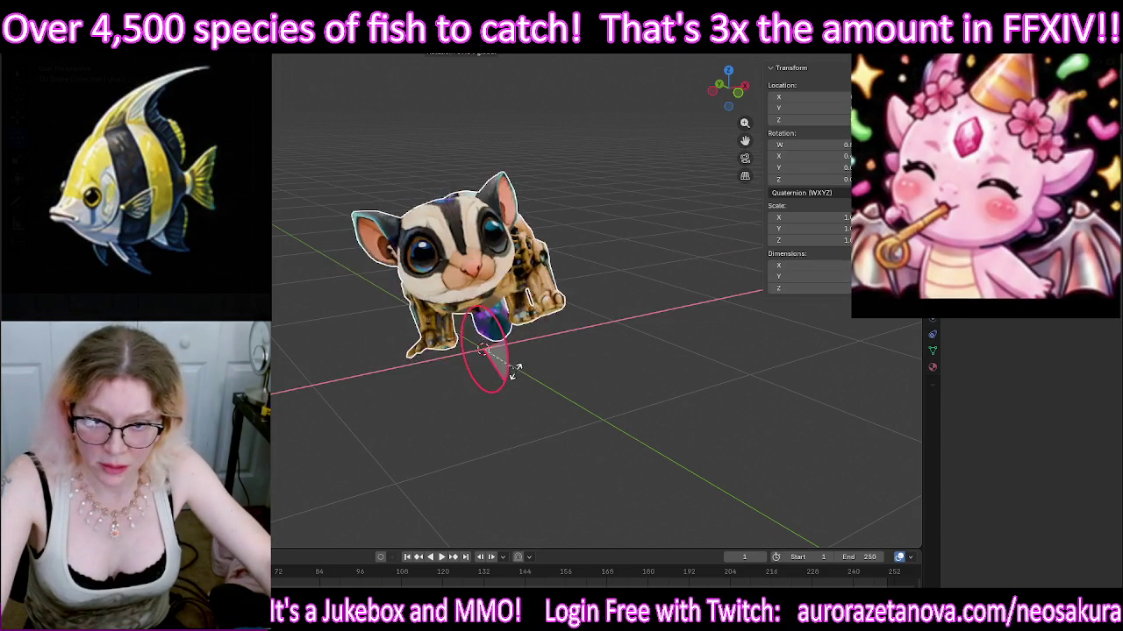
left_click(566, 426)
mouse_move(566, 426)
middle_mouse_down()
mouse_move(561, 383)
mouse_move(666, 381)
middle_mouse_up()
left_click_drag(462, 359, 632, 373)
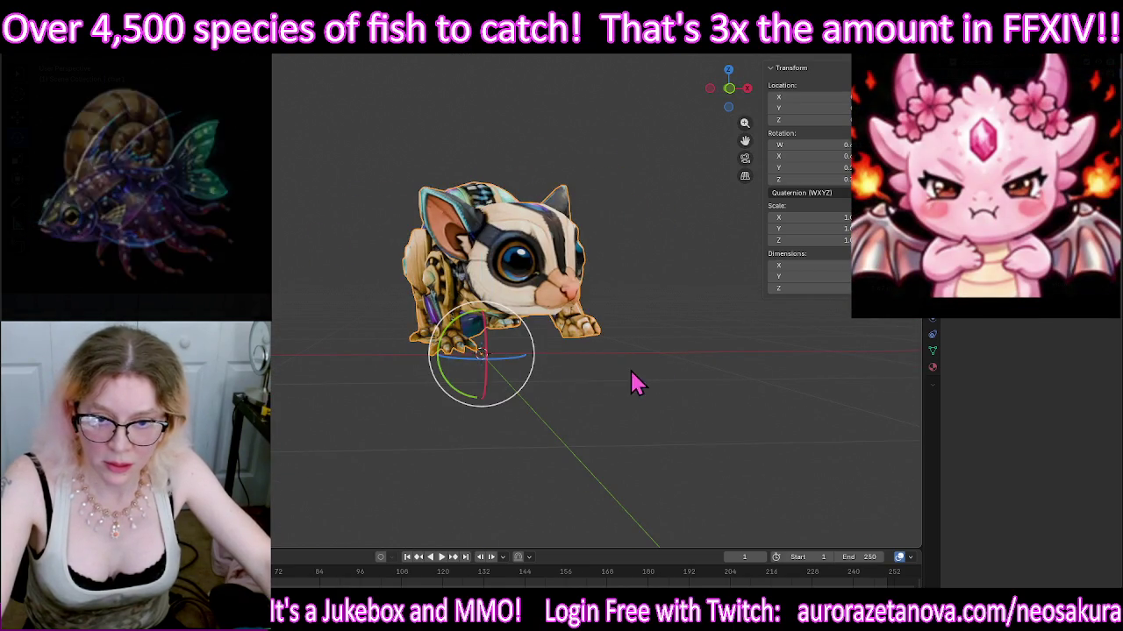
middle_click_drag(602, 371, 594, 376)
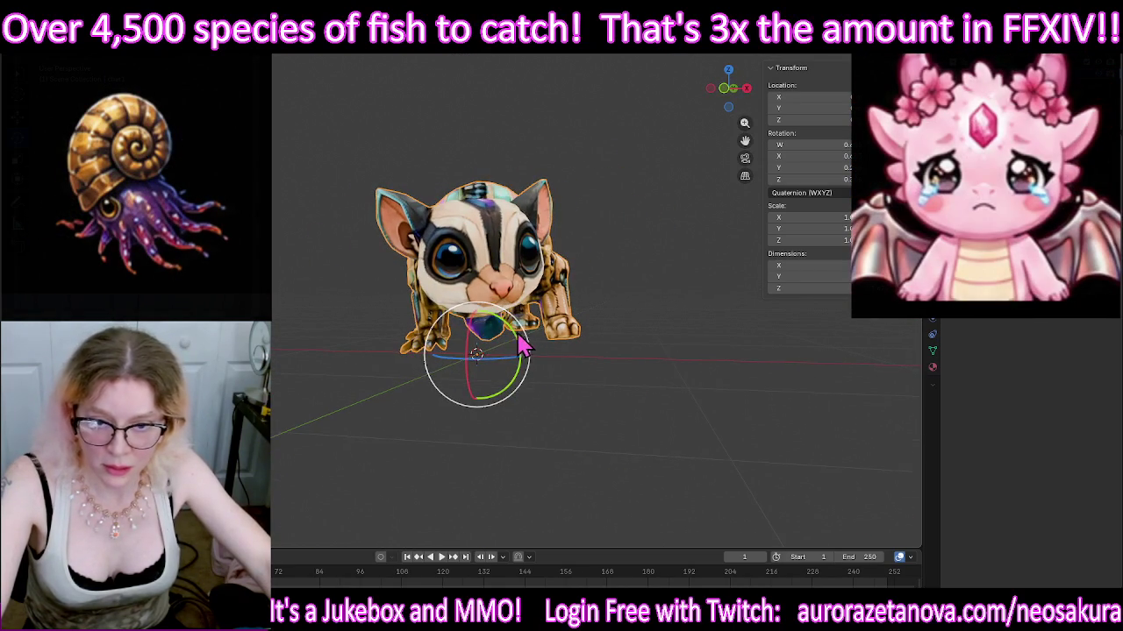
Step: Fine-tune the cat's tilt around Y and Z, then inspect its mesh in Edit Mode
left_click_drag(521, 346, 518, 342)
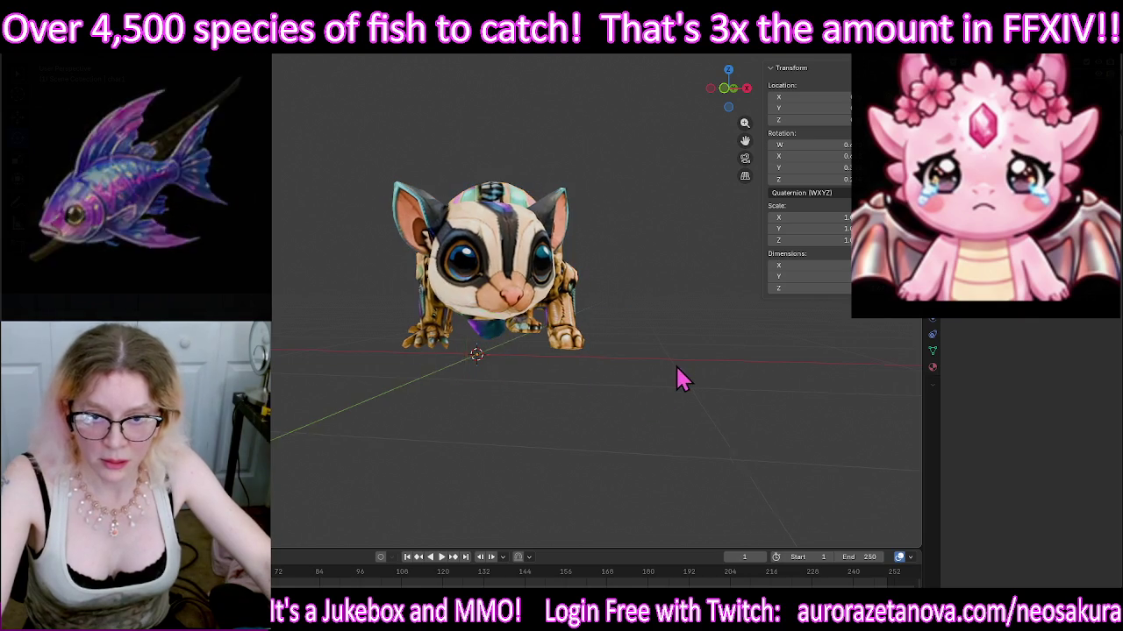
left_click_drag(609, 399, 687, 379)
middle_click_drag(686, 379, 699, 375)
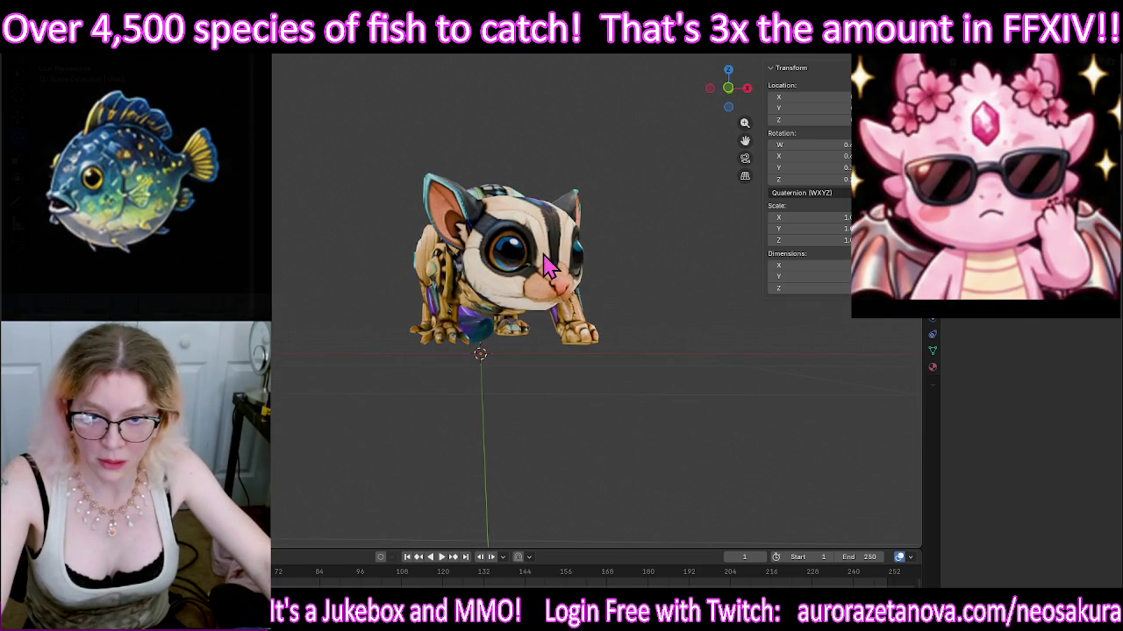
mouse_move(493, 352)
left_mouse_down()
mouse_move(481, 356)
mouse_move(496, 375)
left_mouse_up()
mouse_move(759, 432)
middle_mouse_down()
mouse_move(742, 351)
mouse_move(669, 383)
mouse_move(669, 371)
mouse_move(621, 341)
mouse_move(689, 362)
mouse_move(792, 365)
middle_mouse_up()
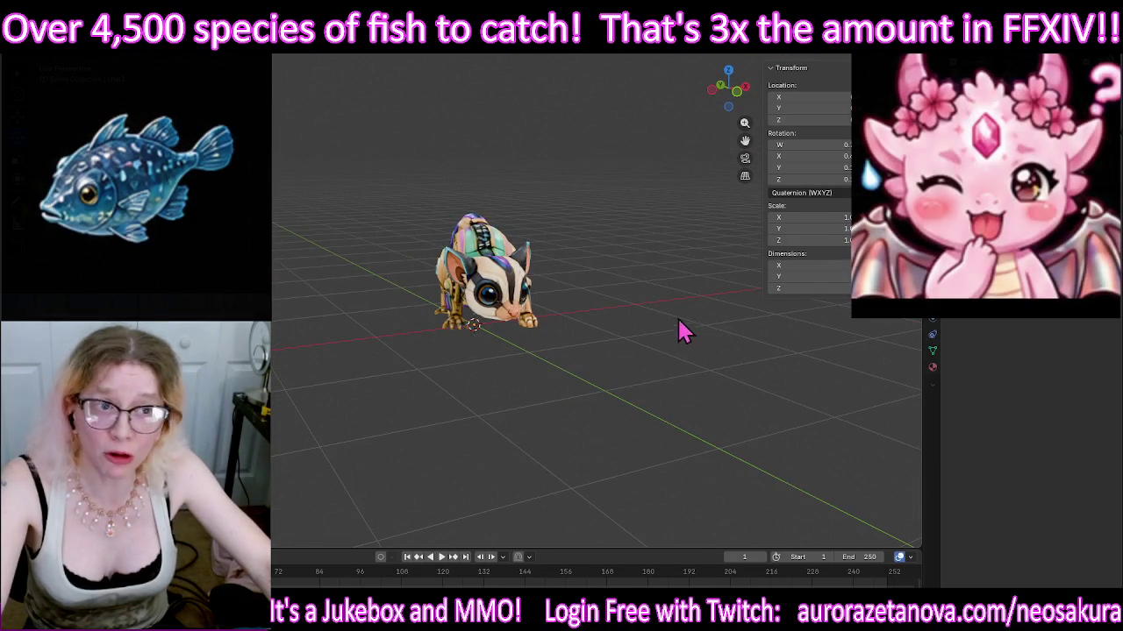
mouse_move(627, 253)
middle_mouse_down()
mouse_move(621, 276)
mouse_move(612, 267)
middle_mouse_up()
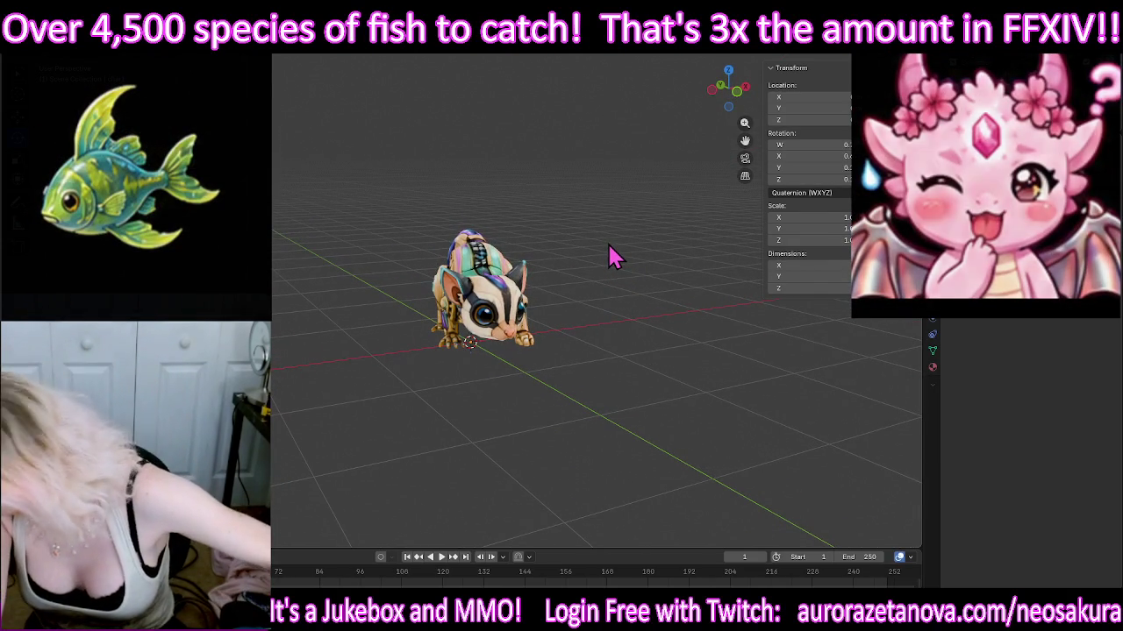
mouse_move(574, 205)
middle_mouse_down()
mouse_move(631, 318)
mouse_move(653, 333)
middle_mouse_up()
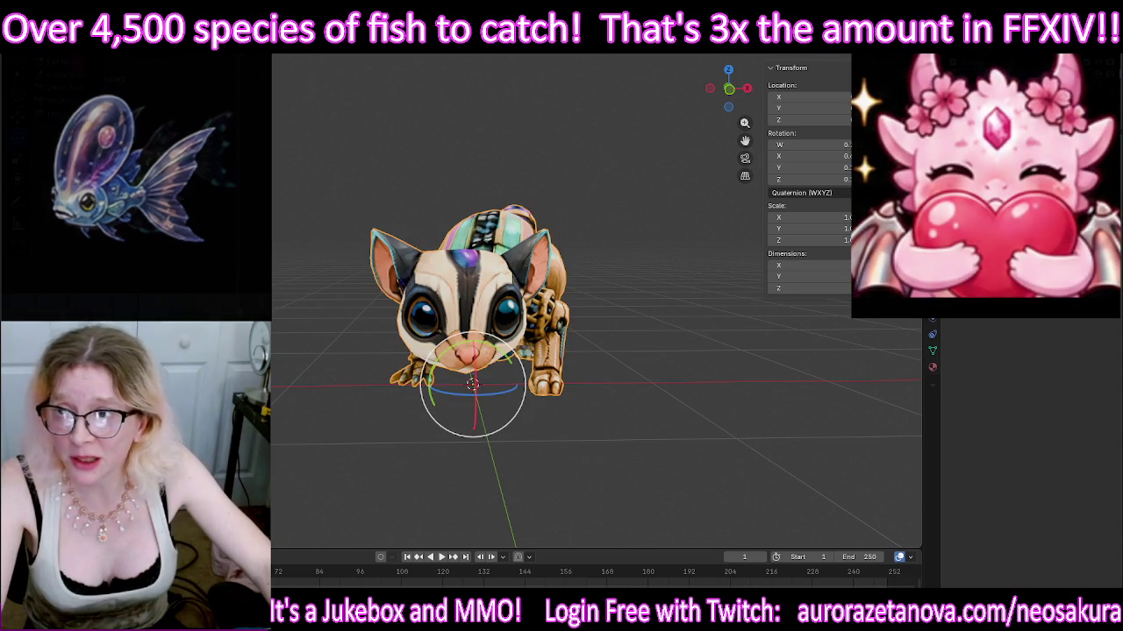
key("Tab")
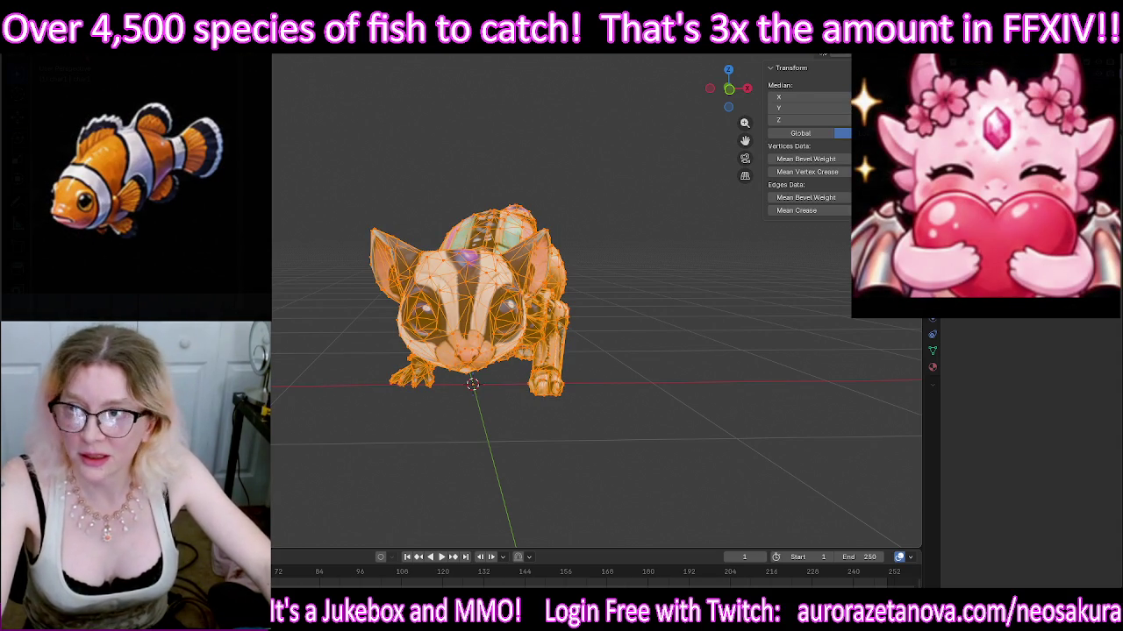
key("Tab")
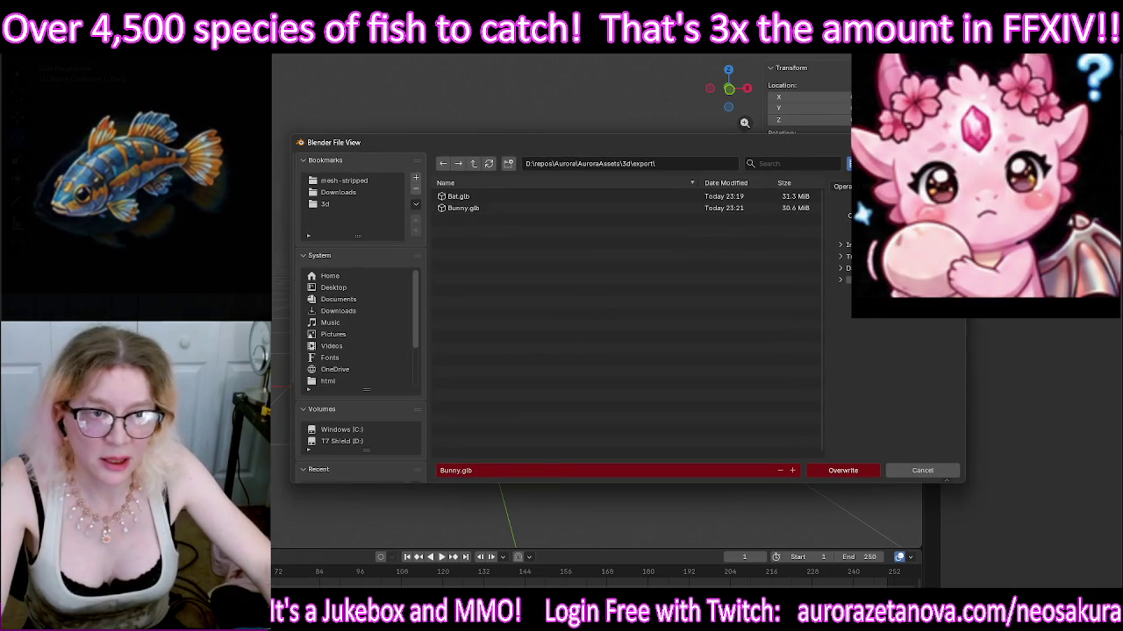
key("Return")
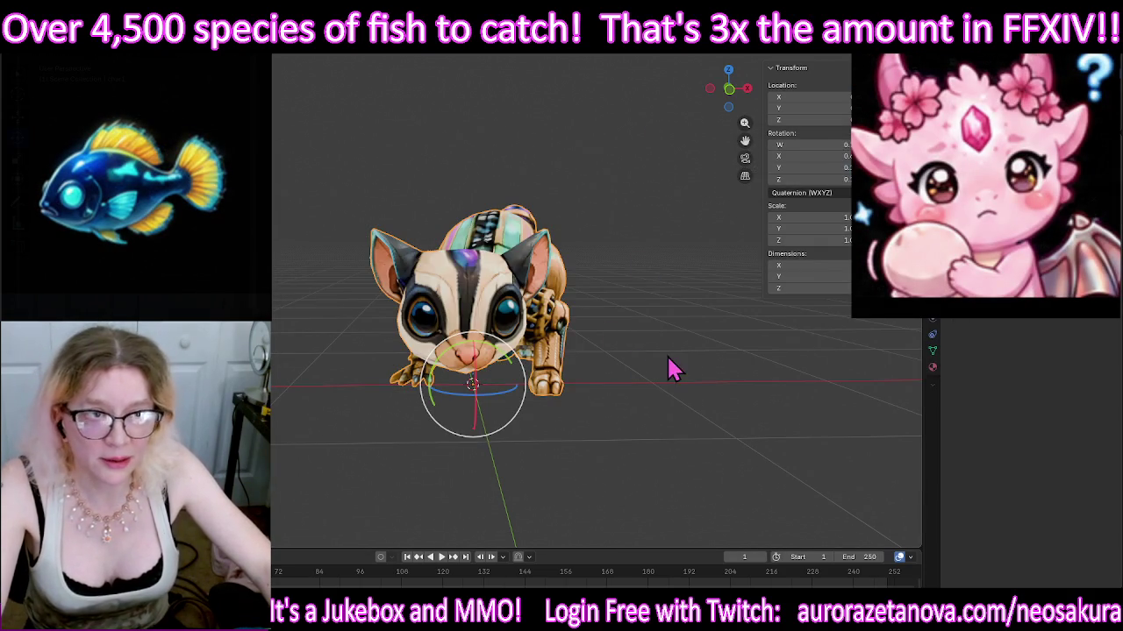
mouse_move(717, 326)
middle_mouse_down()
mouse_move(688, 333)
mouse_move(687, 322)
middle_mouse_up()
left_click(695, 342)
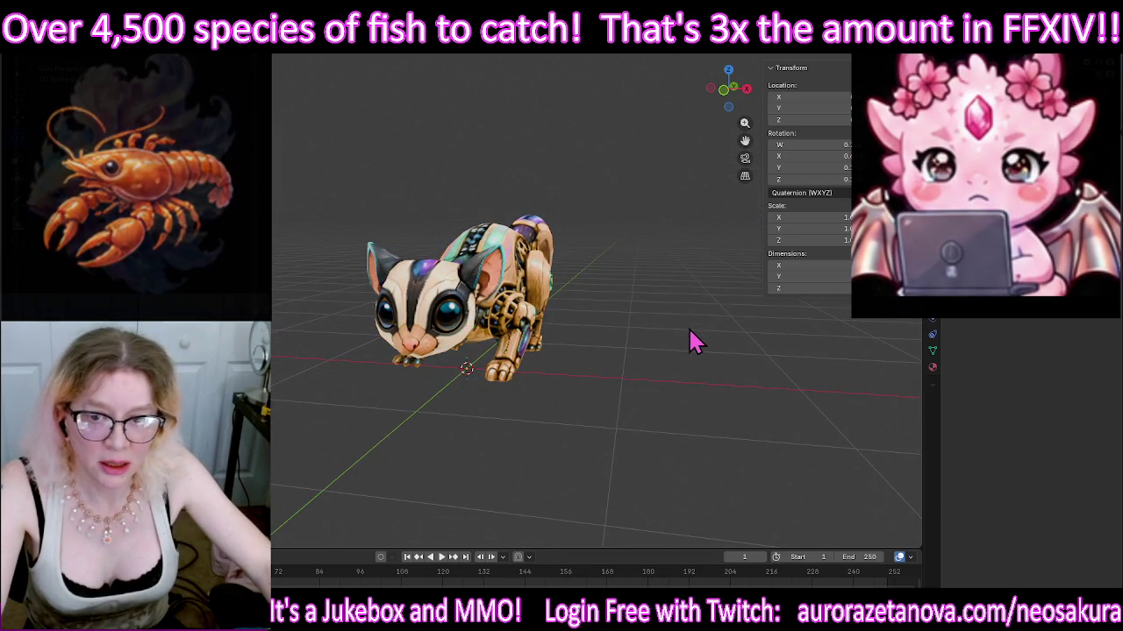
mouse_move(672, 371)
middle_mouse_down()
mouse_move(682, 353)
mouse_move(689, 373)
middle_mouse_up()
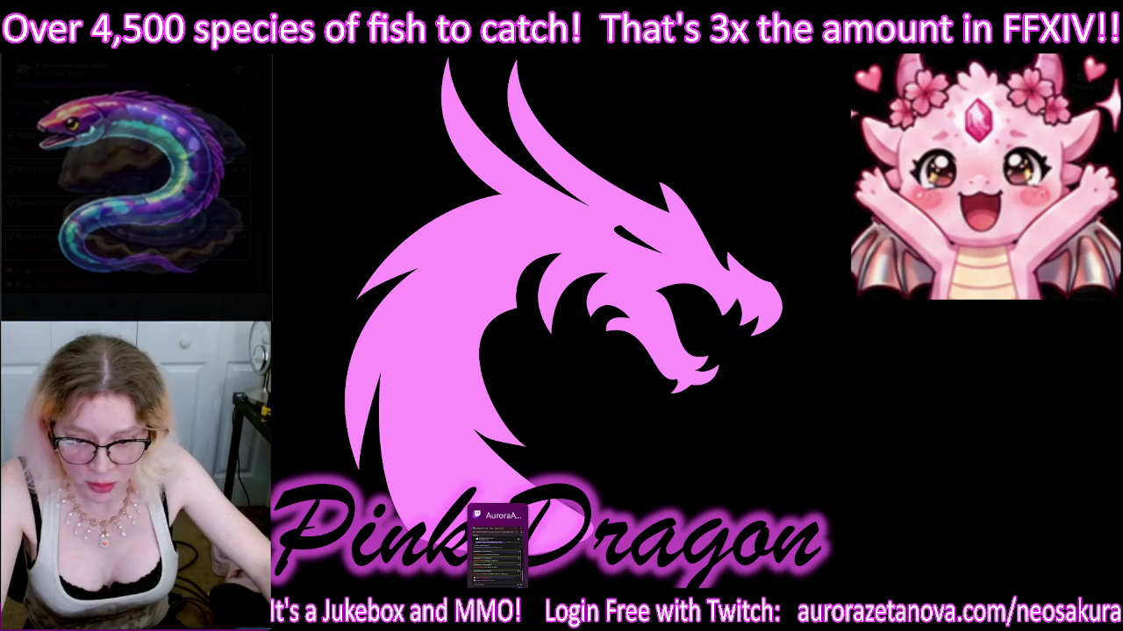
Step: Open the Meshy Workspace page from Chrome's taskbar jump list
right_click(496, 627)
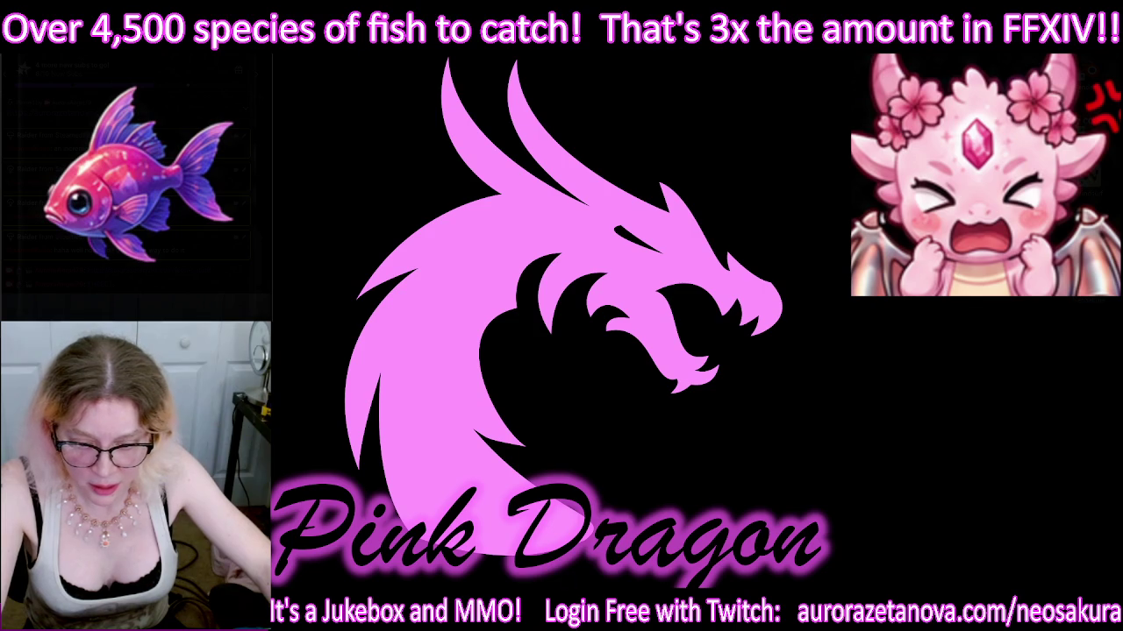
right_click(496, 628)
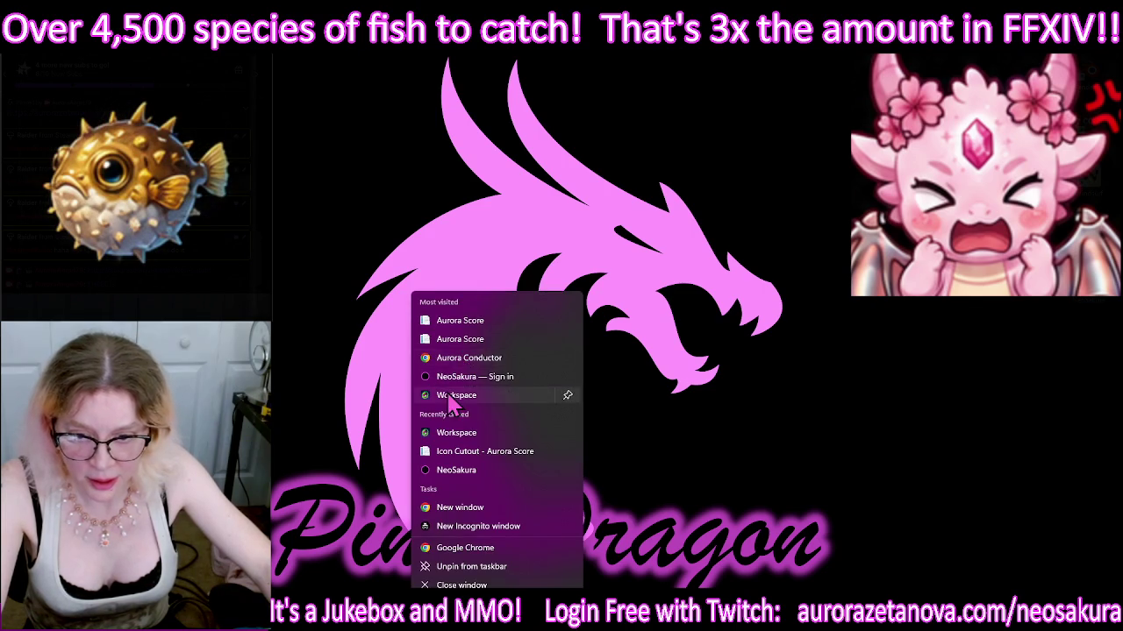
left_click(450, 397)
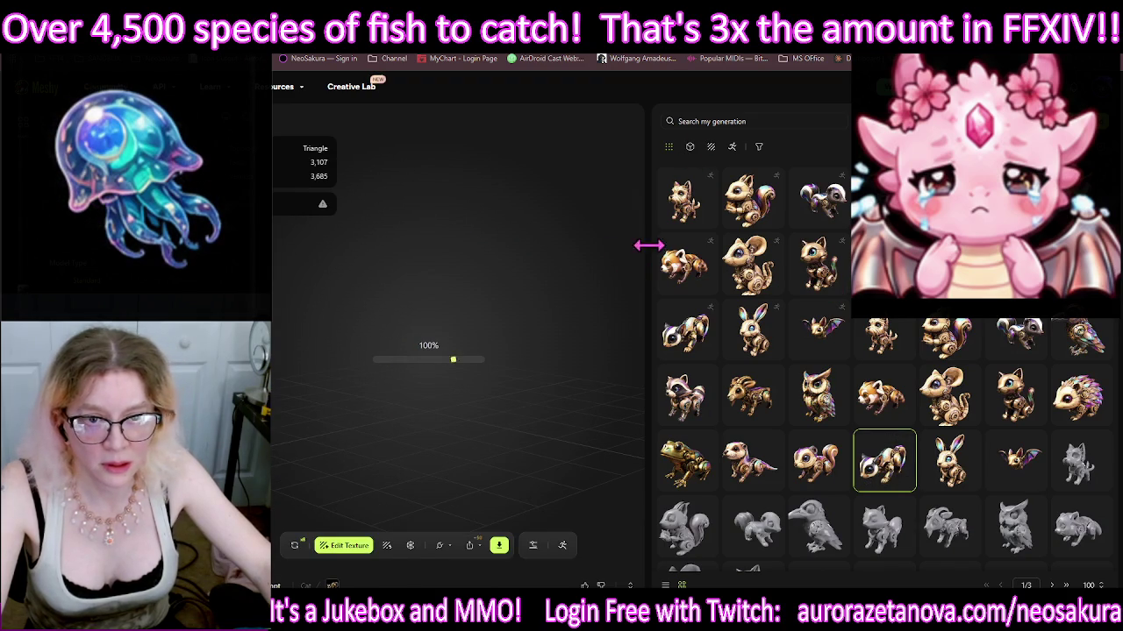
Step: Widen the steampunk cat preview and ask the browser AI assistant which animal it is
left_click_drag(647, 244, 977, 246)
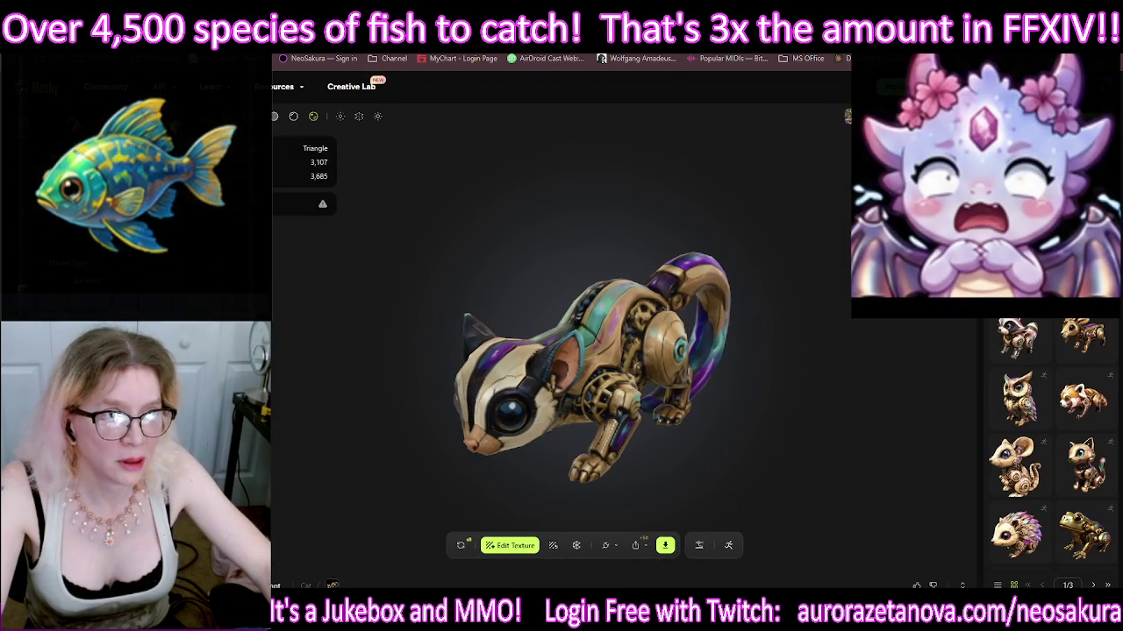
left_click(1044, 36)
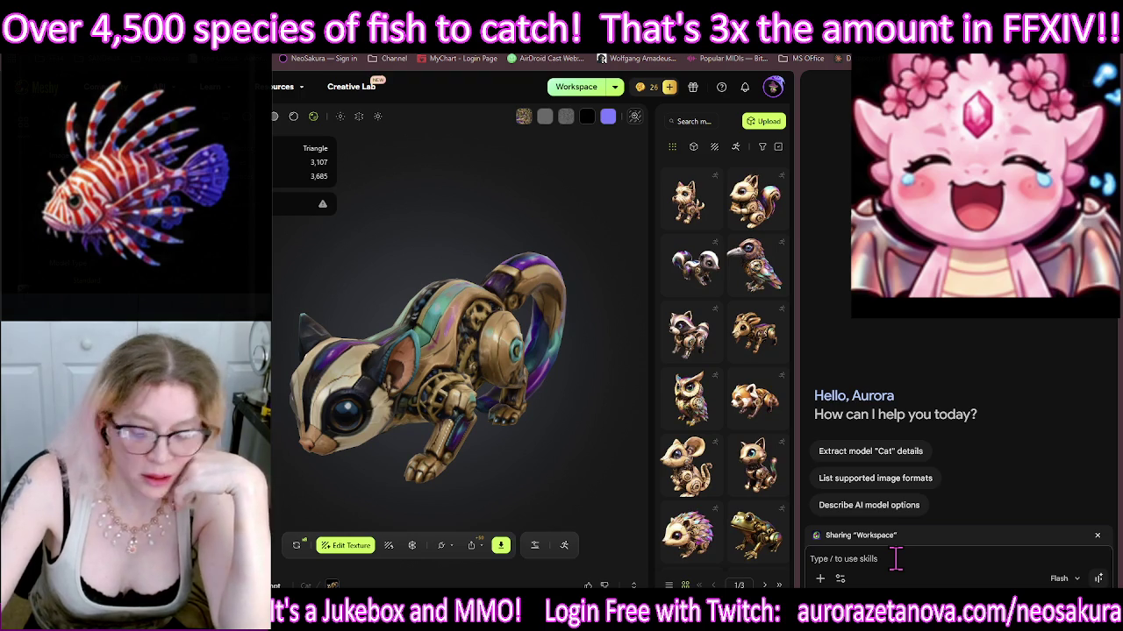
key("super+h")
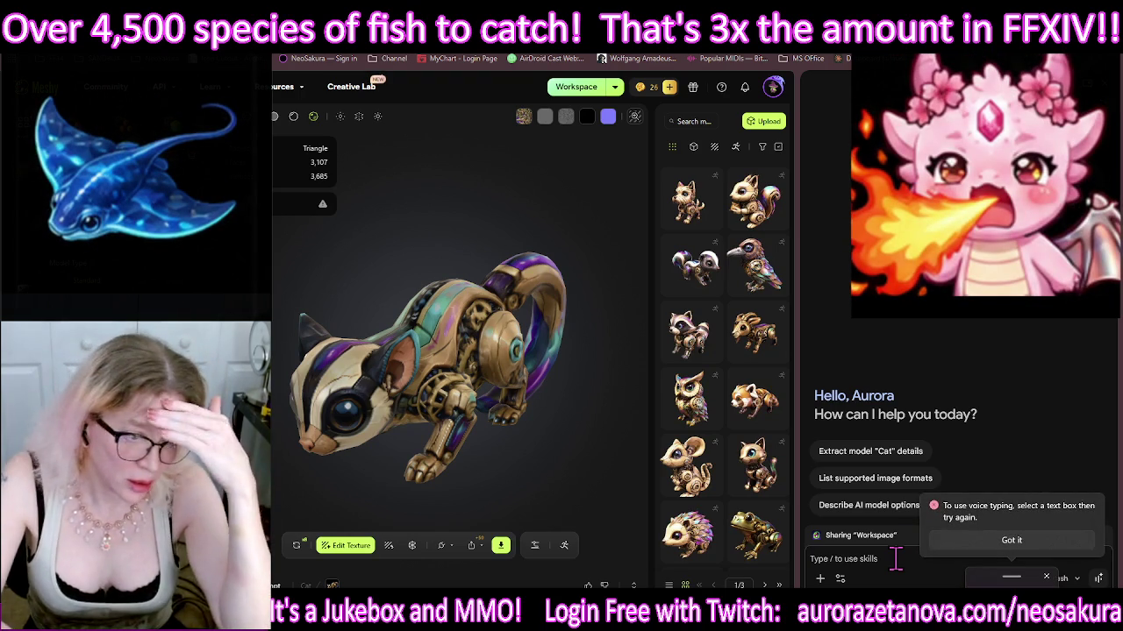
left_click(969, 542)
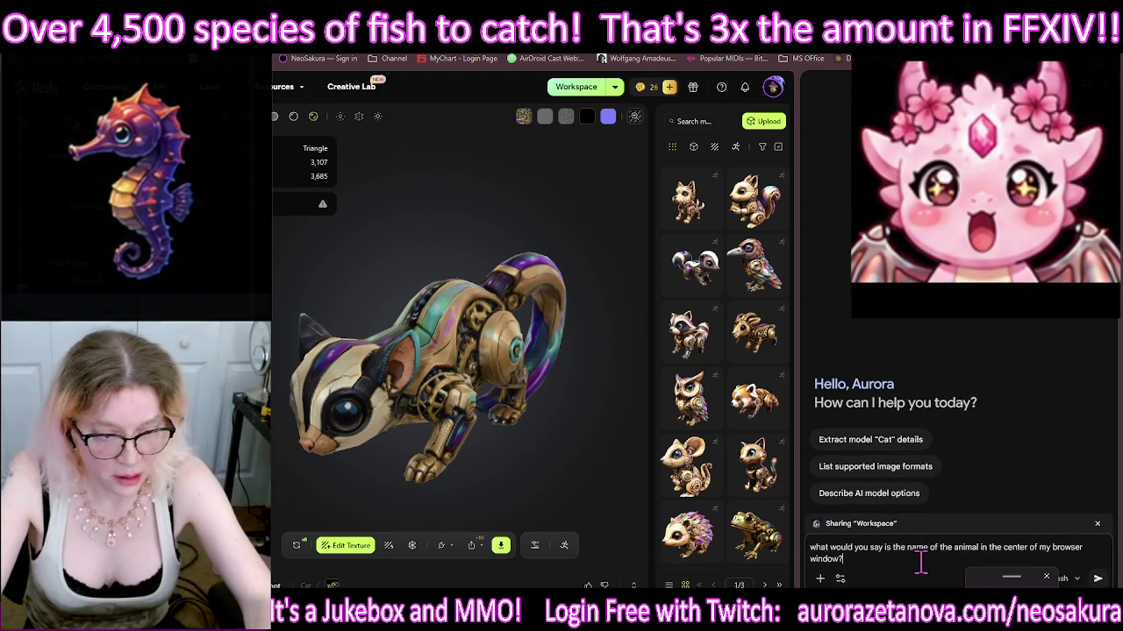
key("Return")
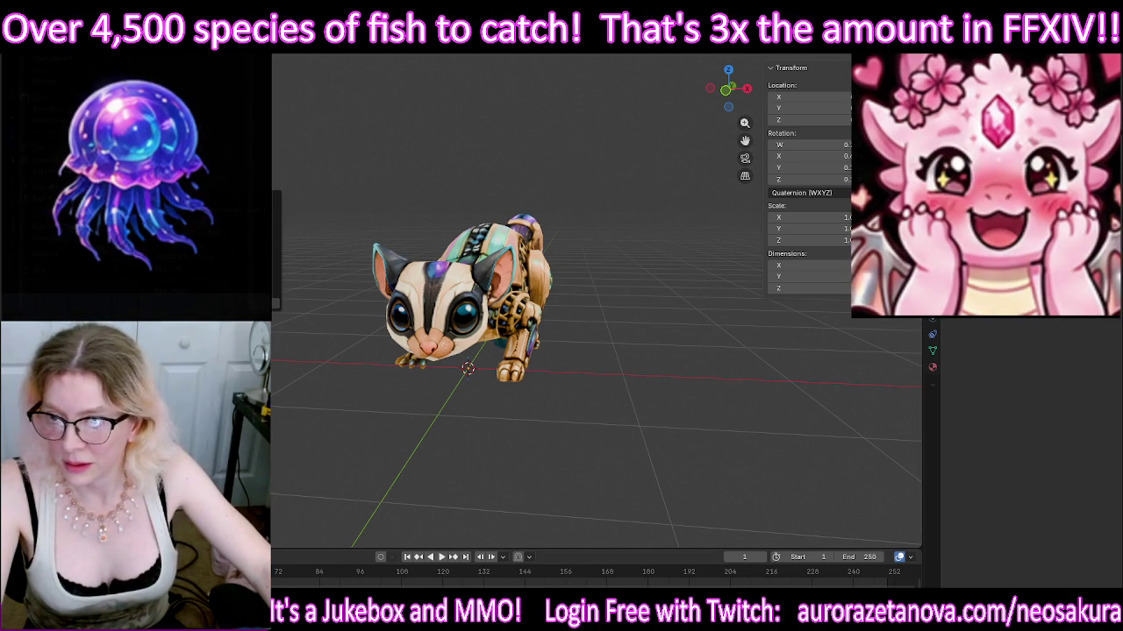
Step: Name the export file SugarGlider.glb and export the model as GLB
key("Return")
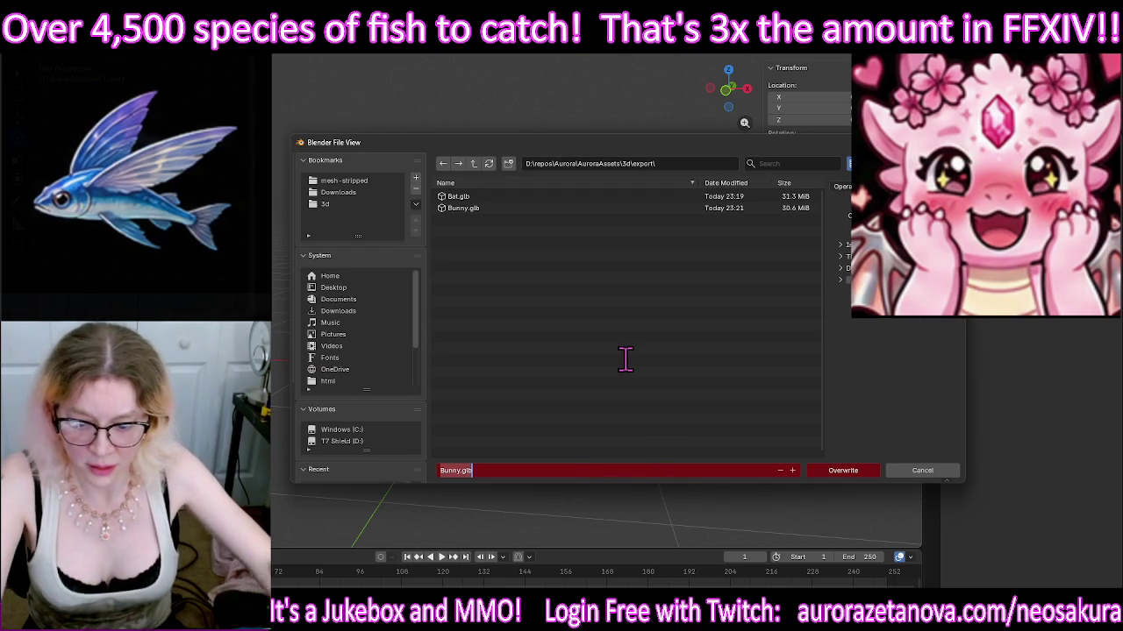
type("Sugar")
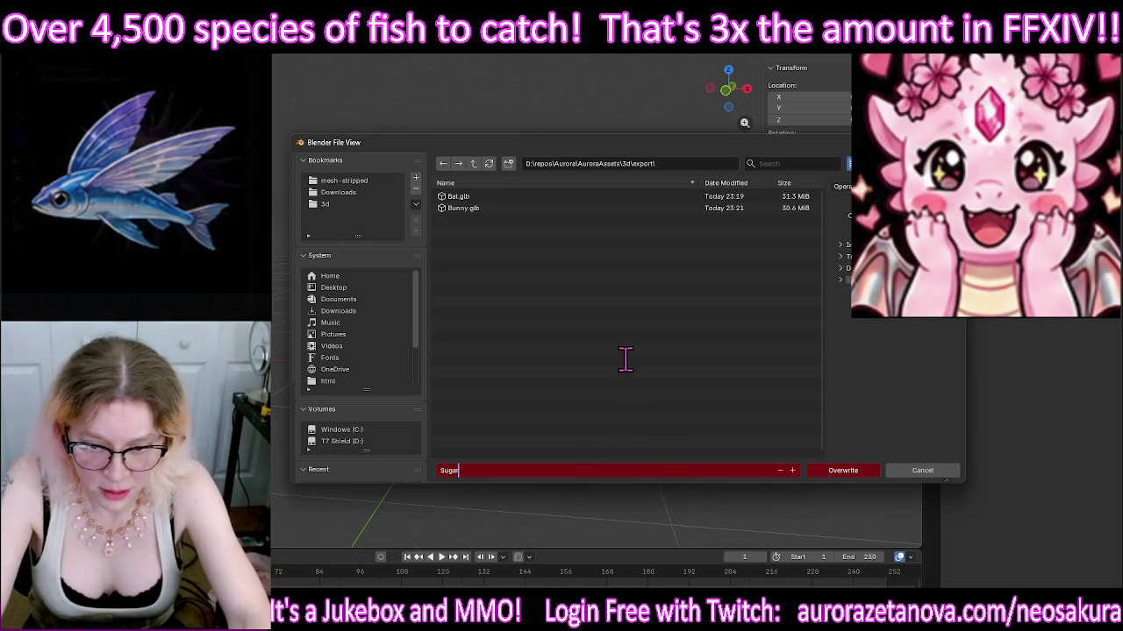
type("G")
type("lider")
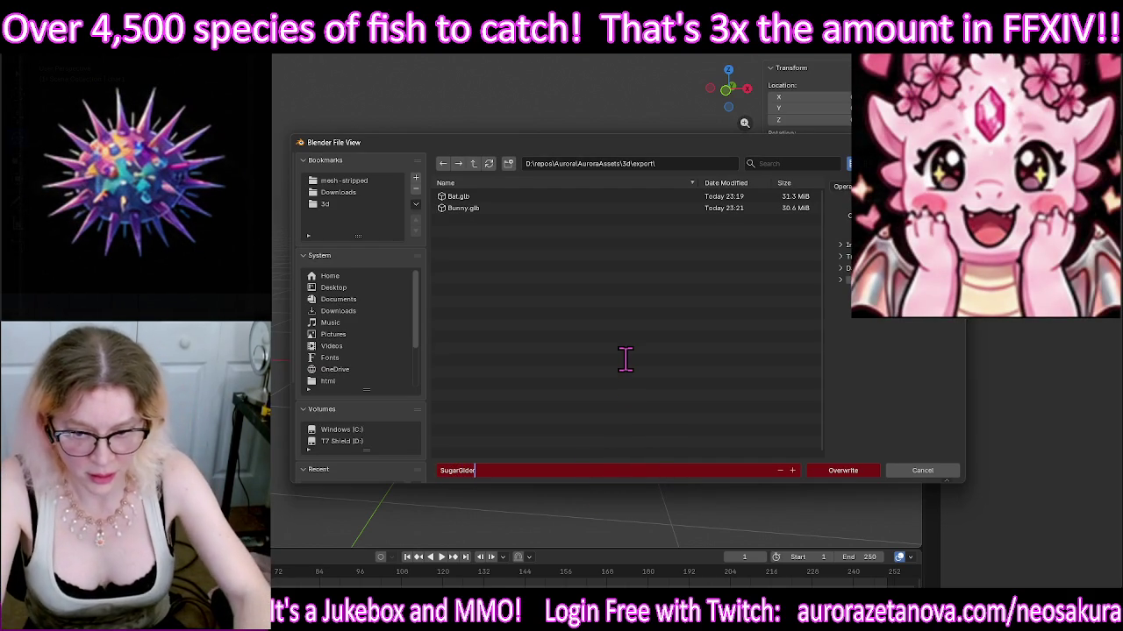
key("Left")
key("Left")
key("Left")
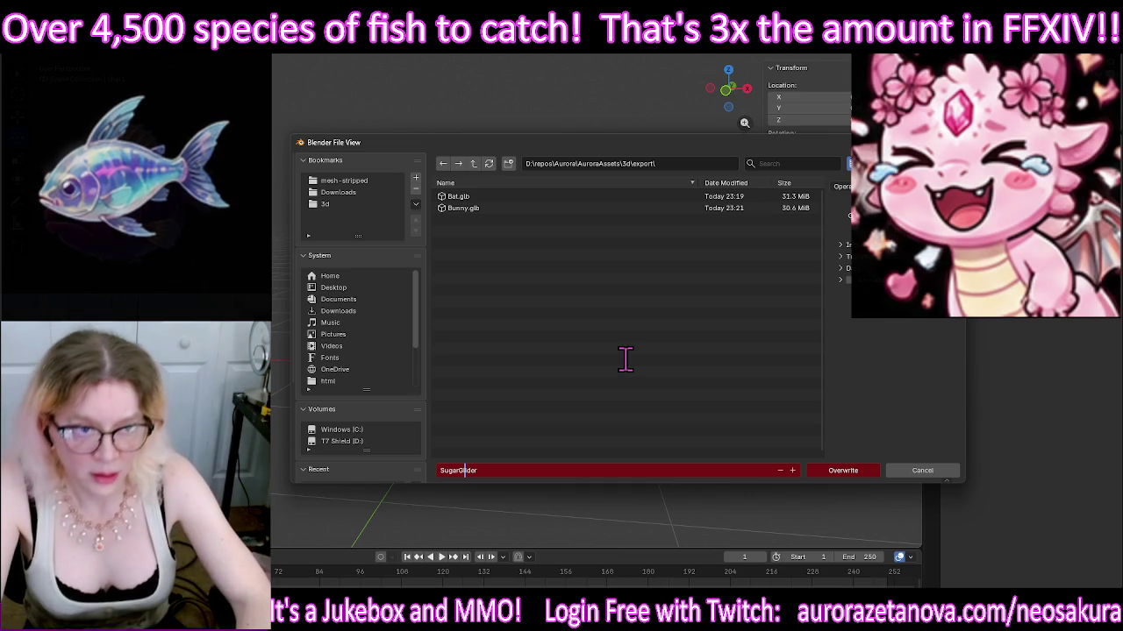
key("Return")
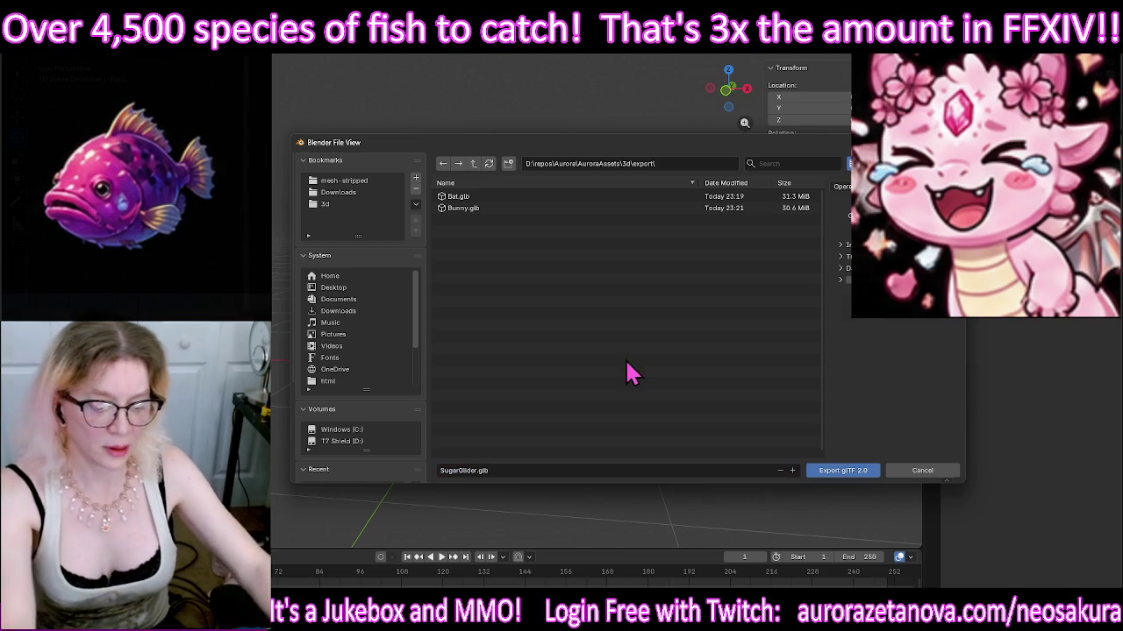
key("Return")
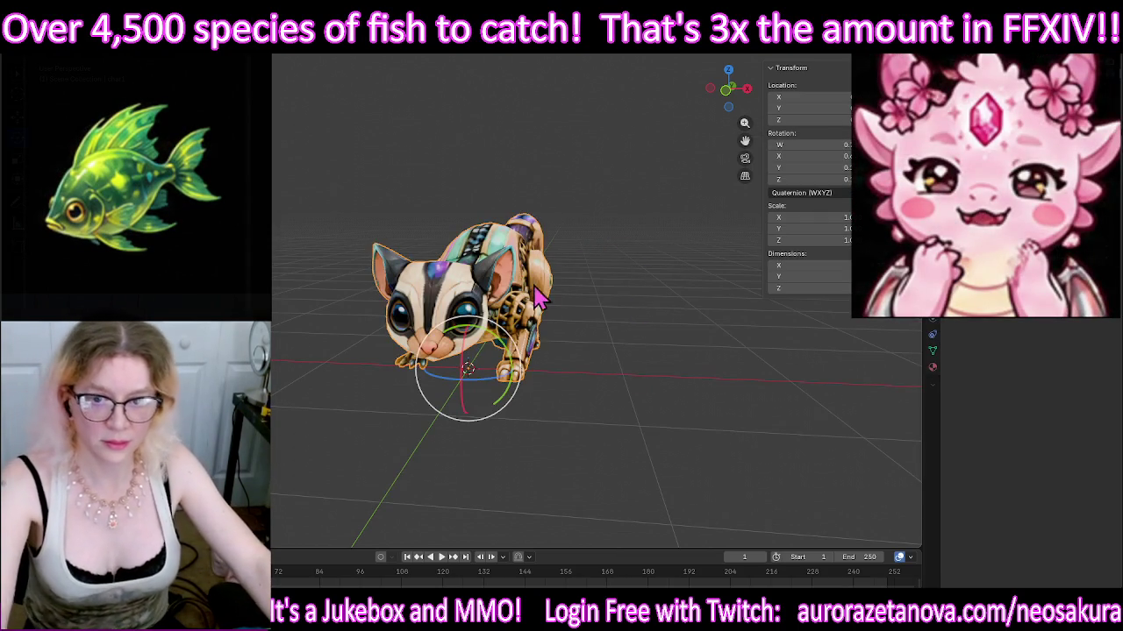
Step: Delete the sugar glider, remove the used asset folder, and import the next folder's walking GLB
key("Delete")
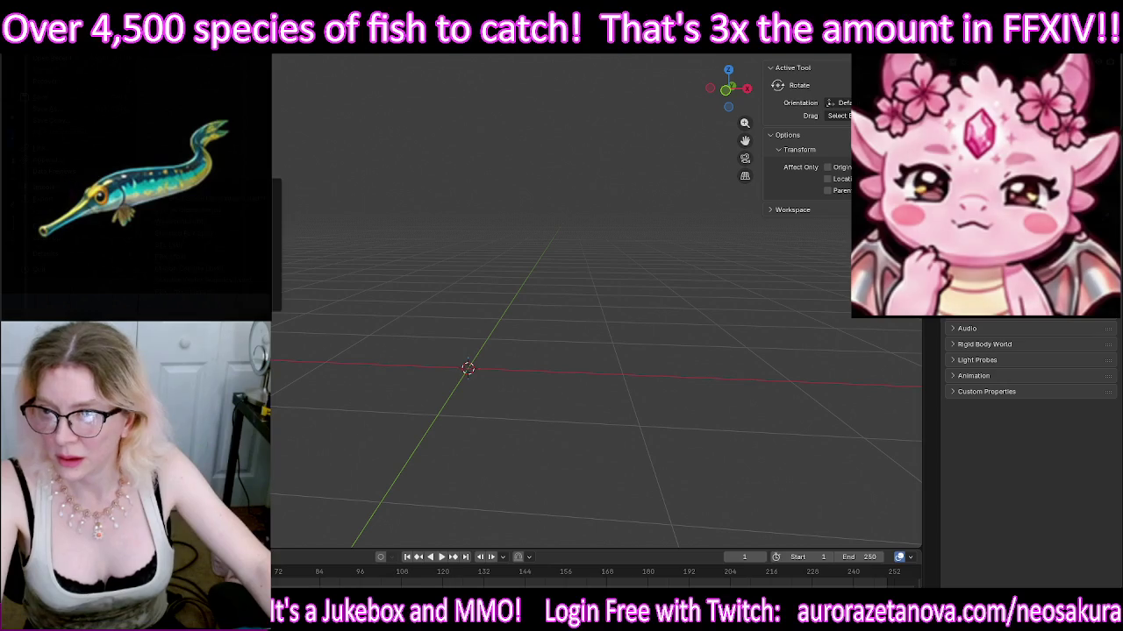
left_click(419, 249)
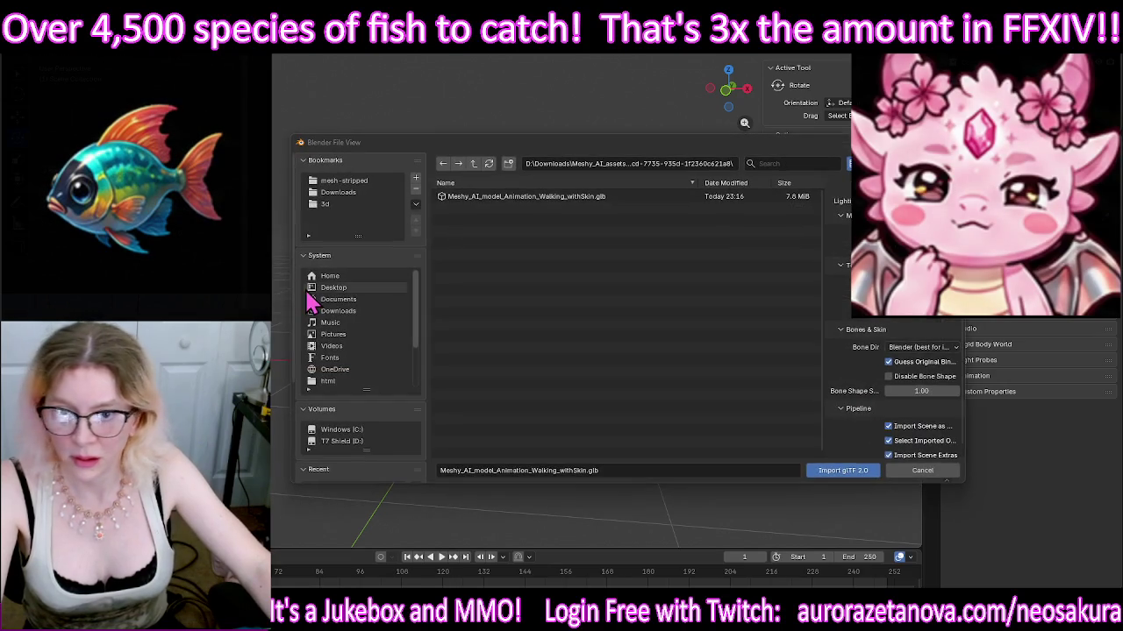
left_click(474, 167)
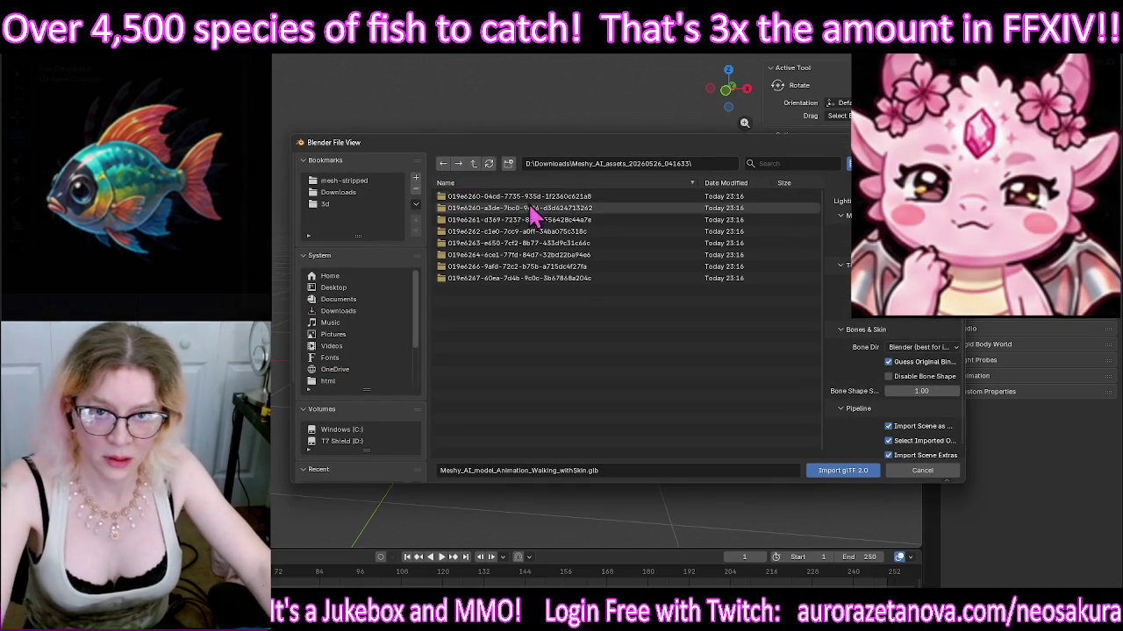
left_click(621, 204)
double_click(587, 197)
double_click(590, 196)
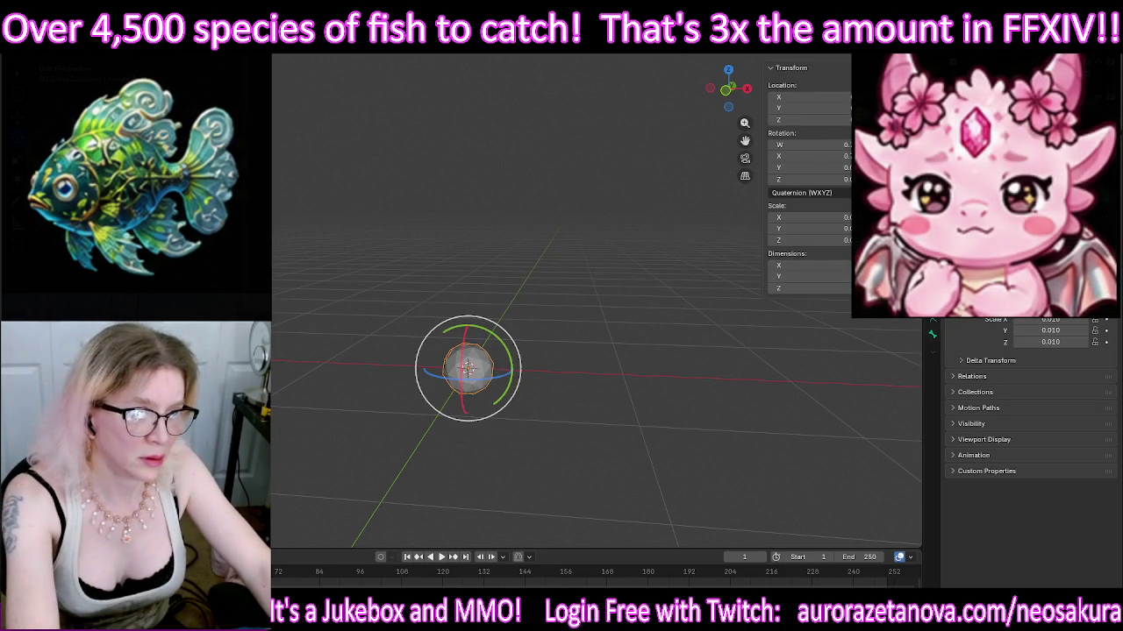
Step: Undo back to the textured imported creature and select it
right_click(956, 326)
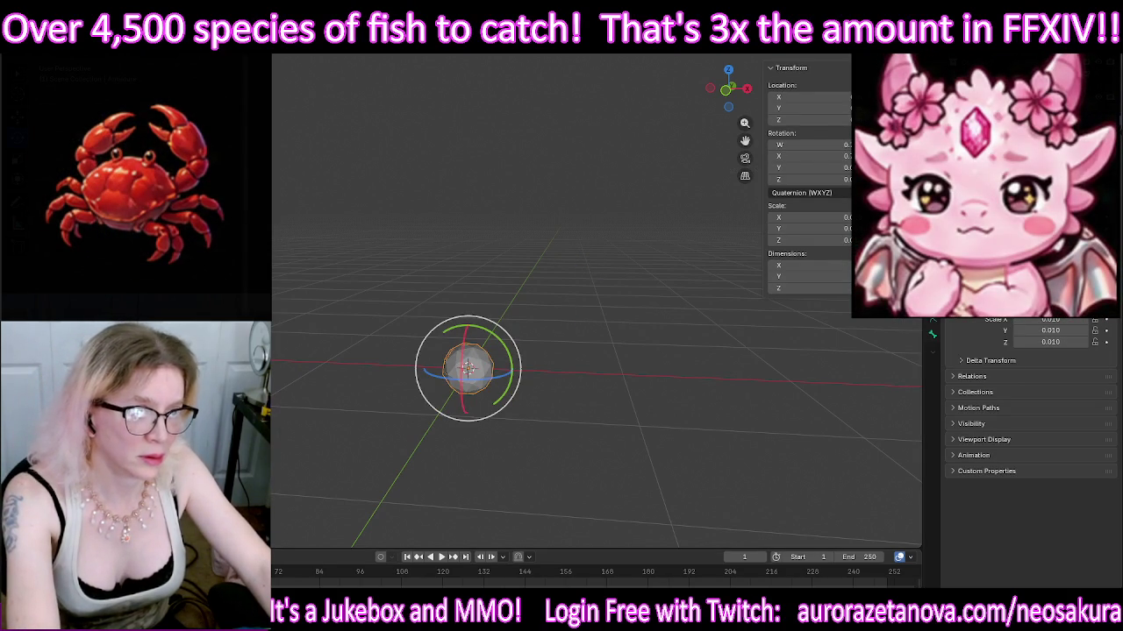
key("ctrl+z")
key("ctrl+shift+z")
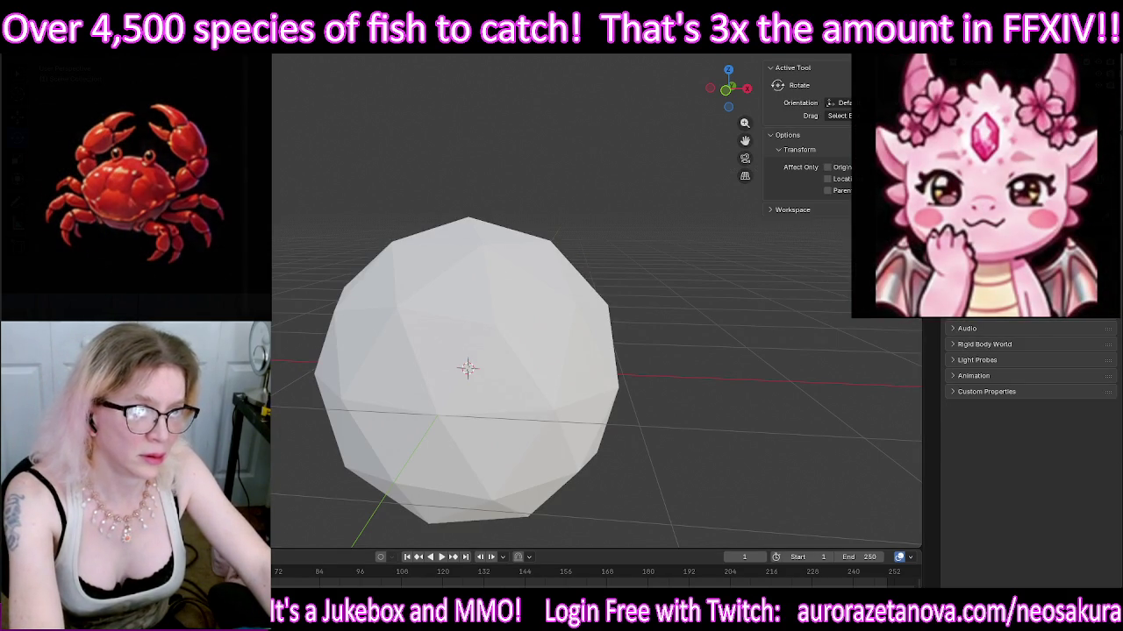
key("ctrl+z")
left_click(468, 369)
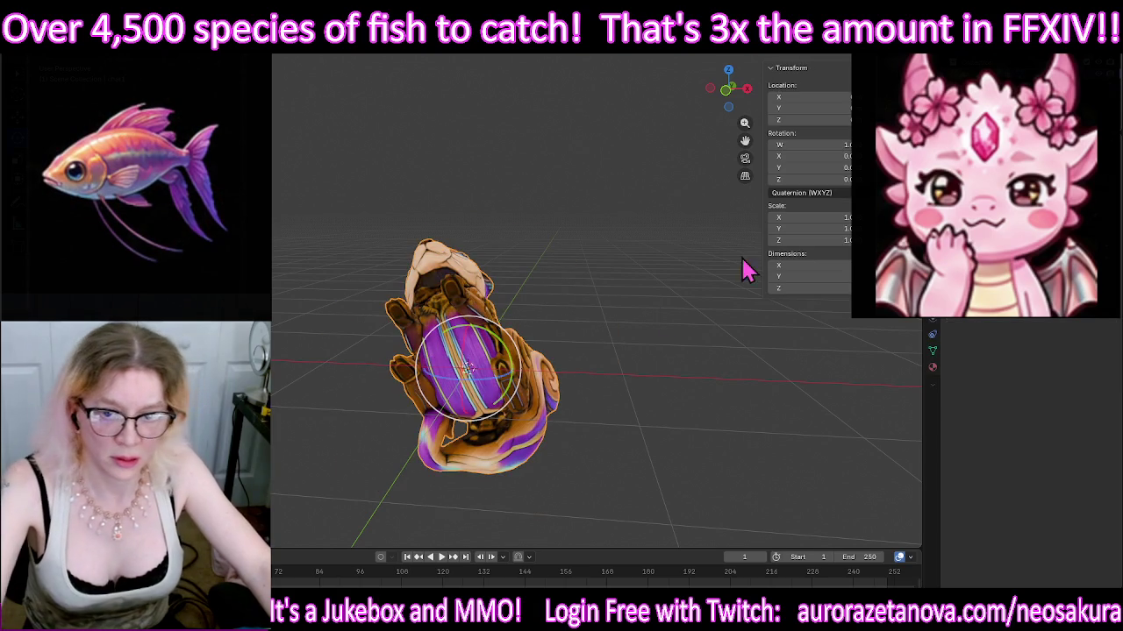
Step: Rotate the squirrel upright and turn it to face forward
left_click_drag(466, 351, 455, 372)
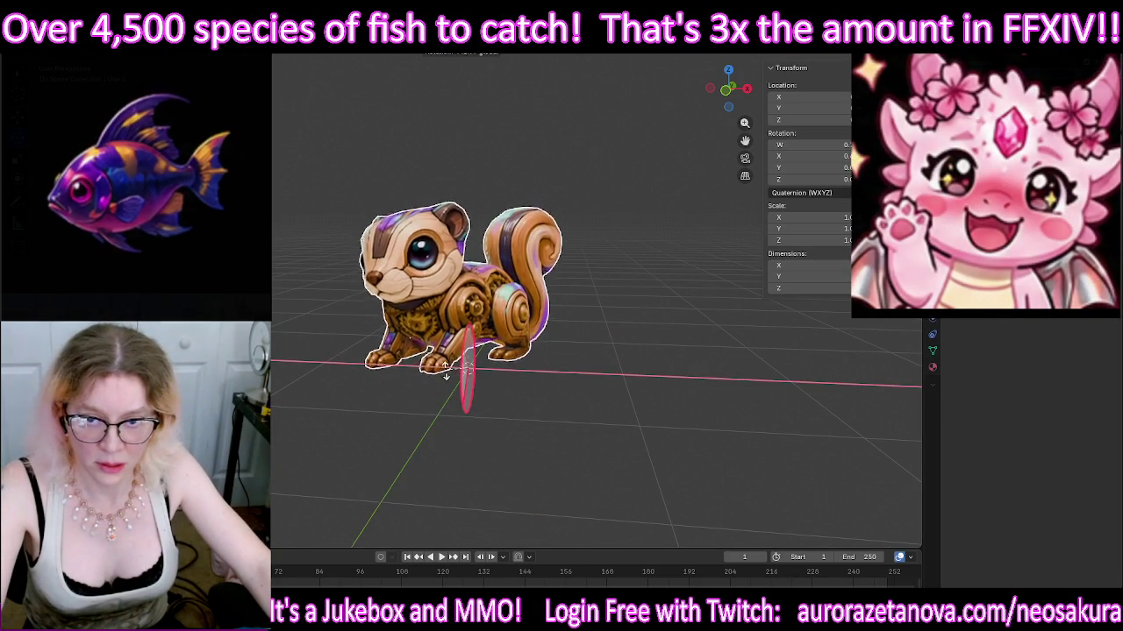
mouse_move(661, 401)
middle_mouse_down()
mouse_move(594, 386)
mouse_move(699, 383)
middle_mouse_up()
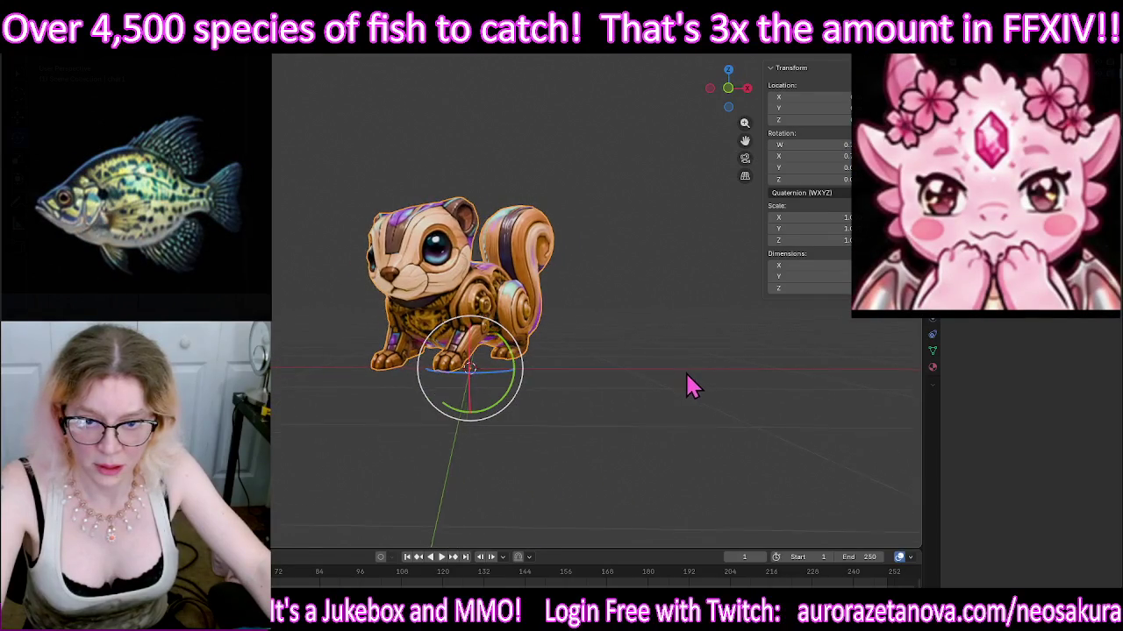
left_click_drag(503, 370, 574, 355)
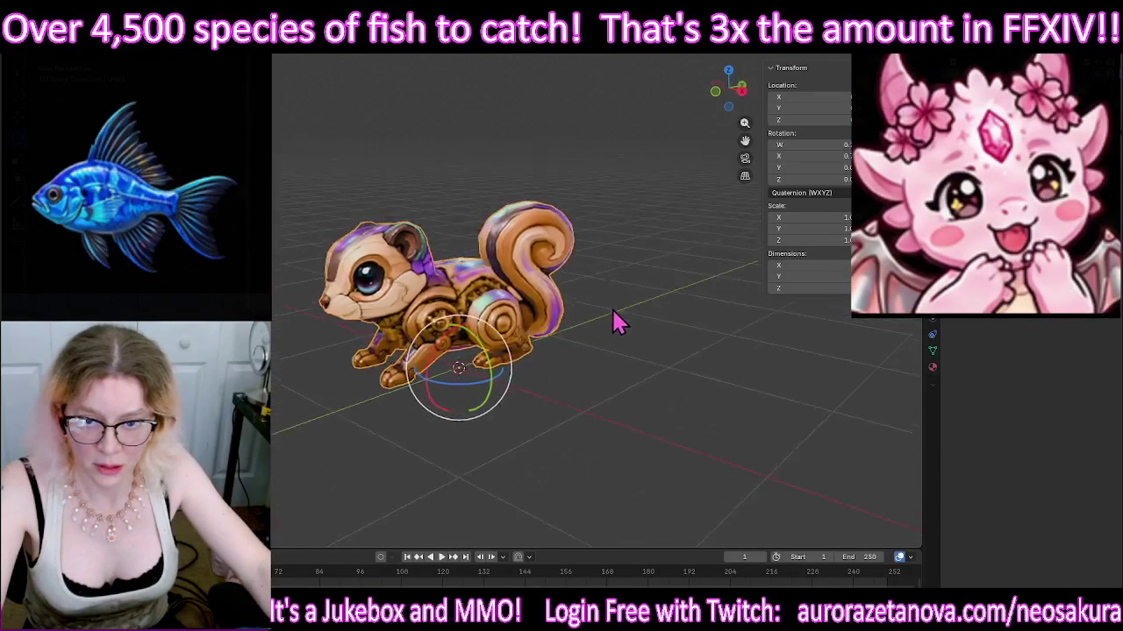
left_click_drag(664, 295, 647, 292)
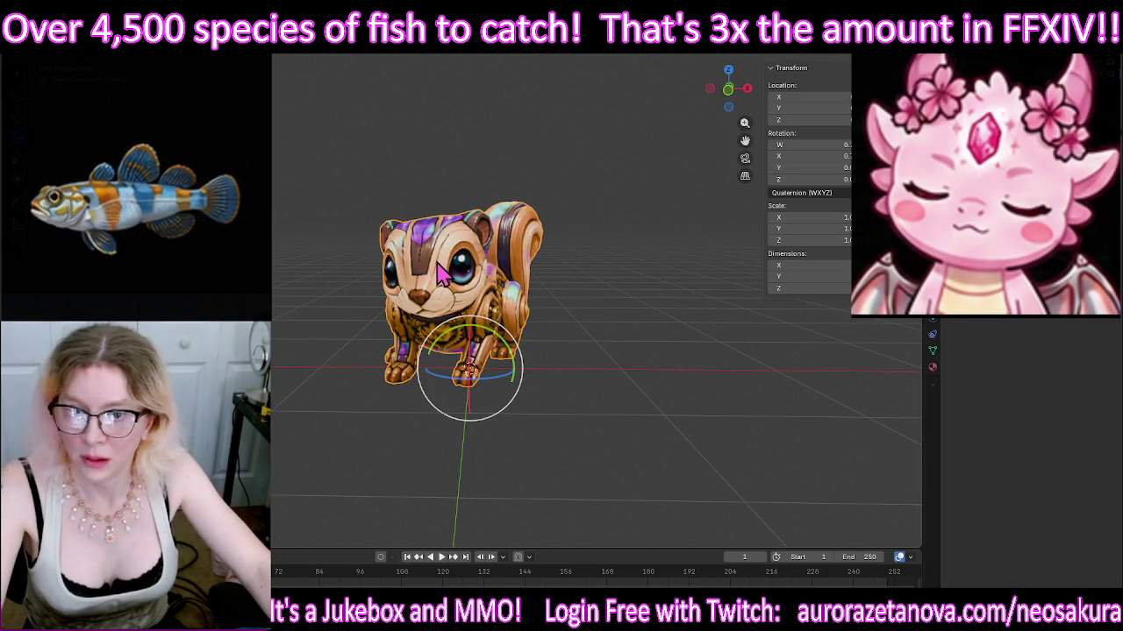
left_click(917, 110)
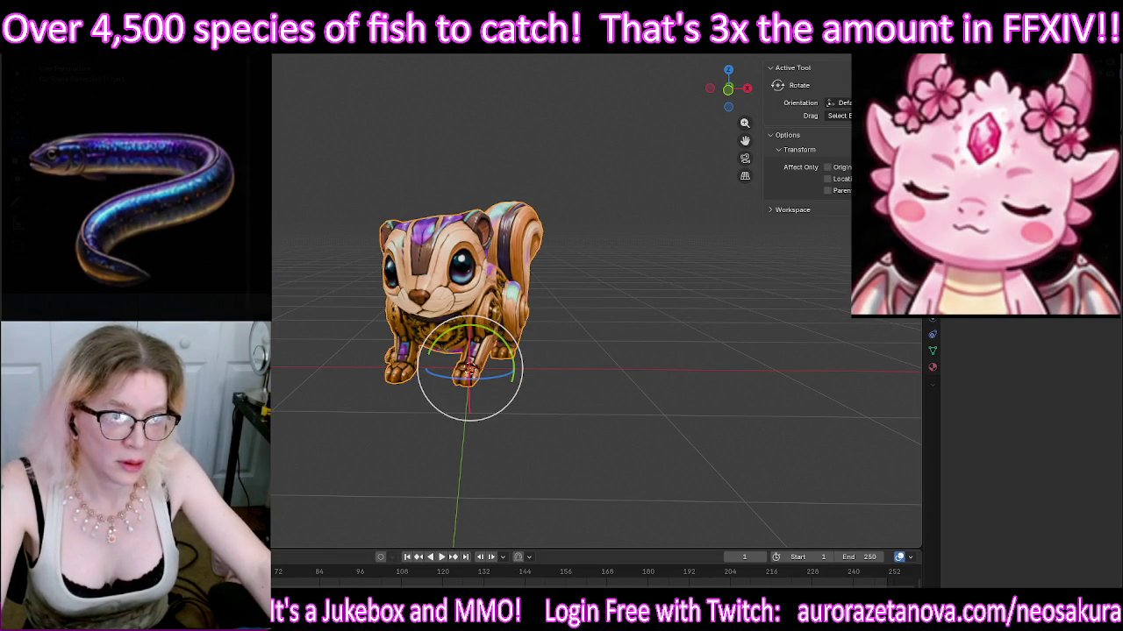
middle_click_drag(684, 261, 566, 253)
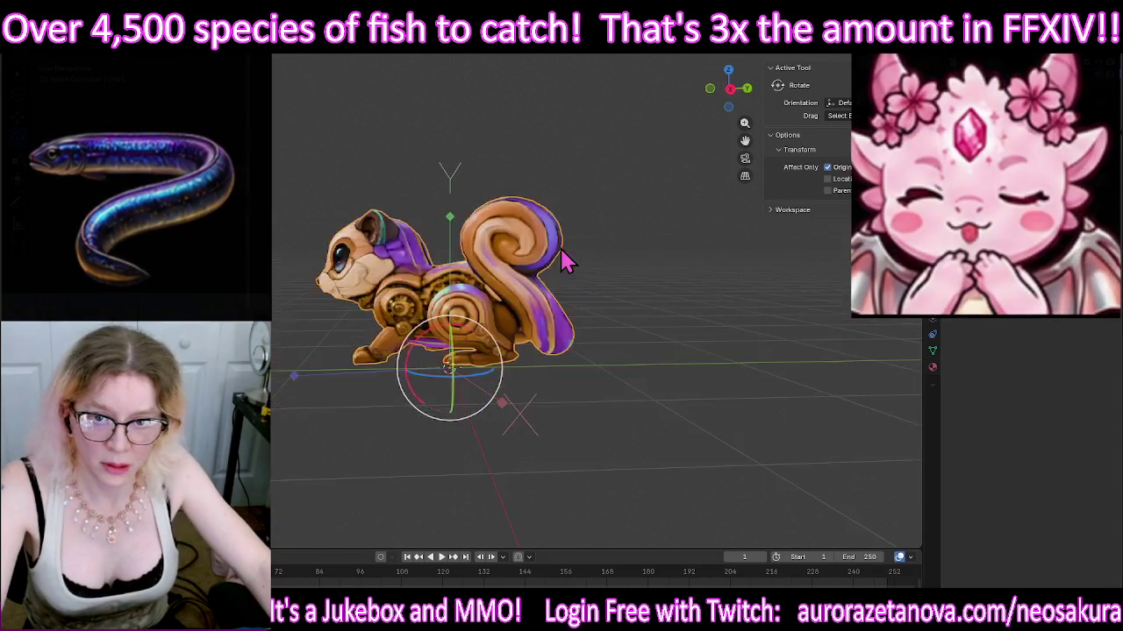
Step: Cancel a stray X tilt, turn off Affect Only Origins, and toggle Edit Mode on and off
left_click_drag(419, 359, 510, 266)
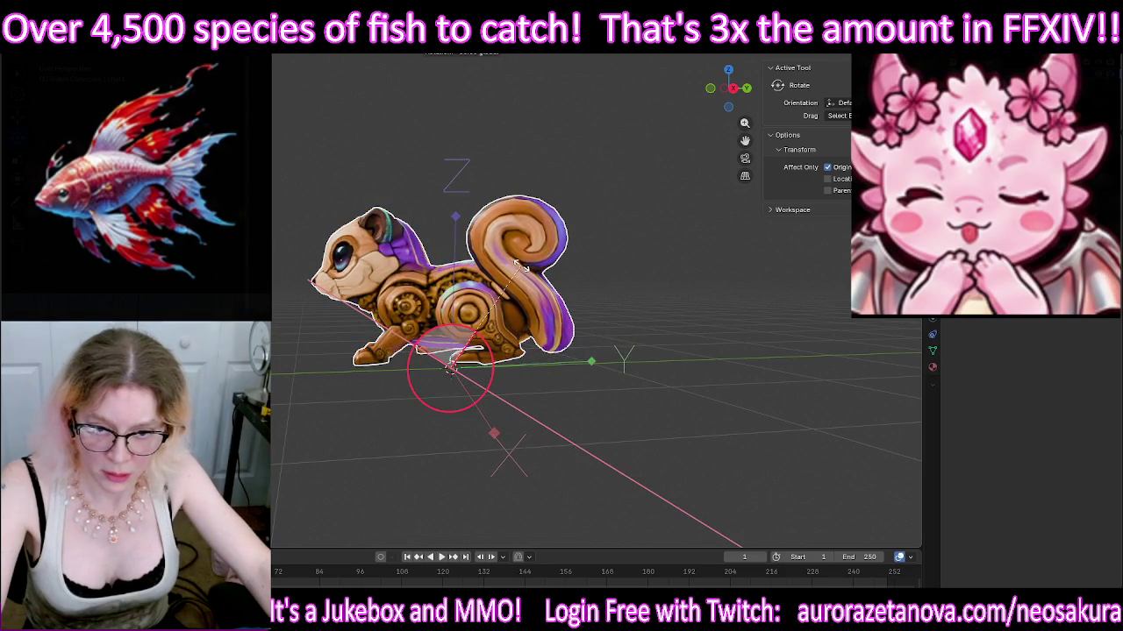
key("Escape")
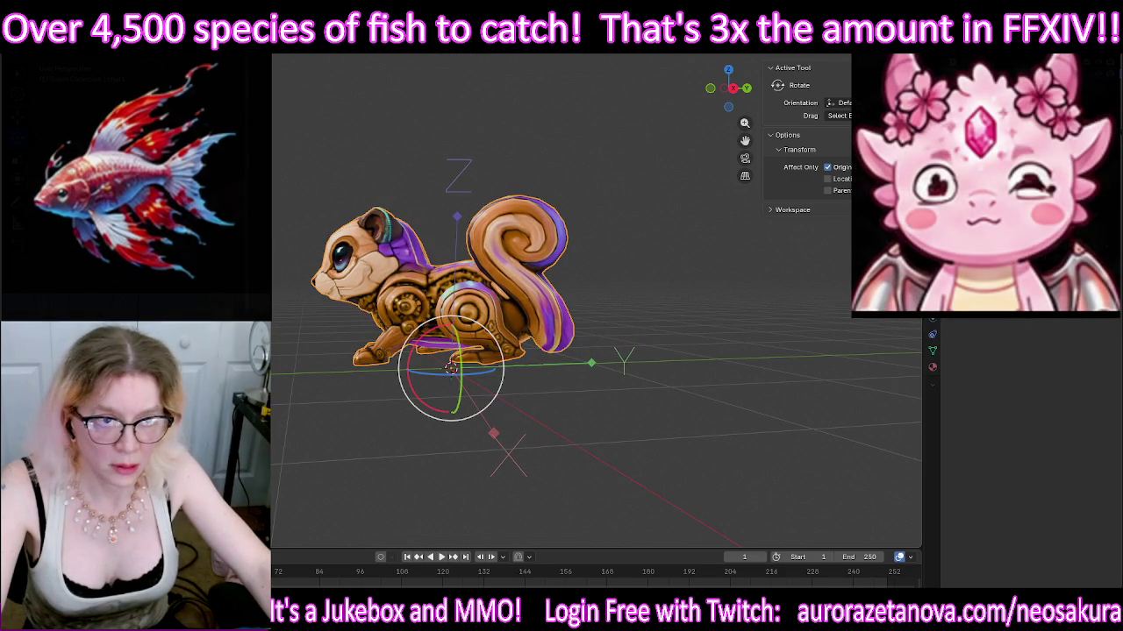
left_click(827, 167)
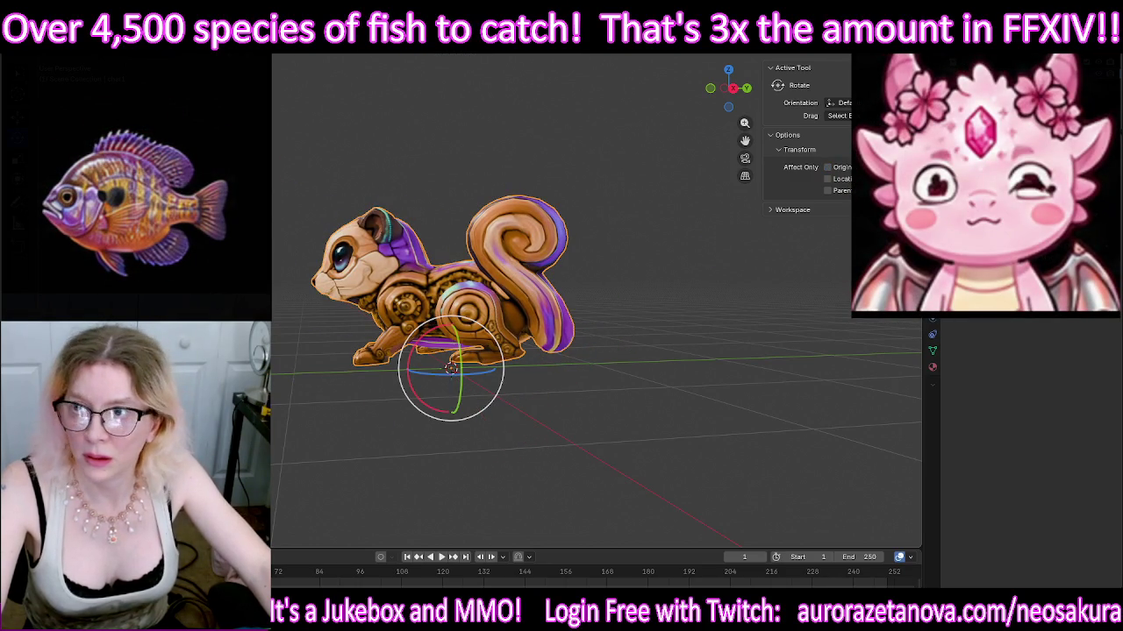
key("Tab")
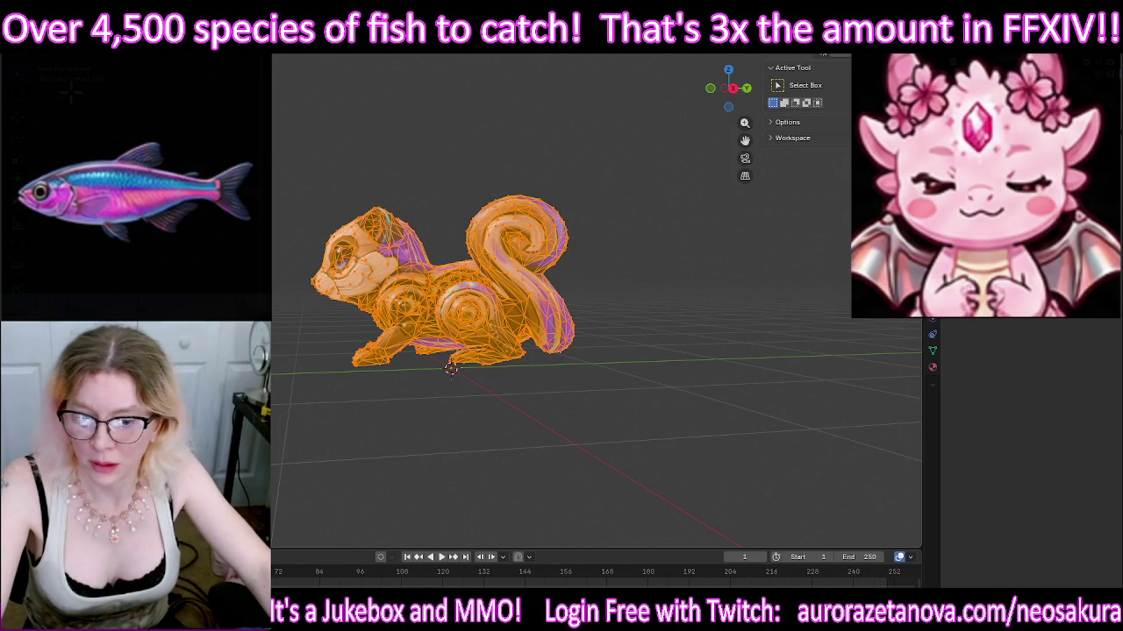
key("Tab")
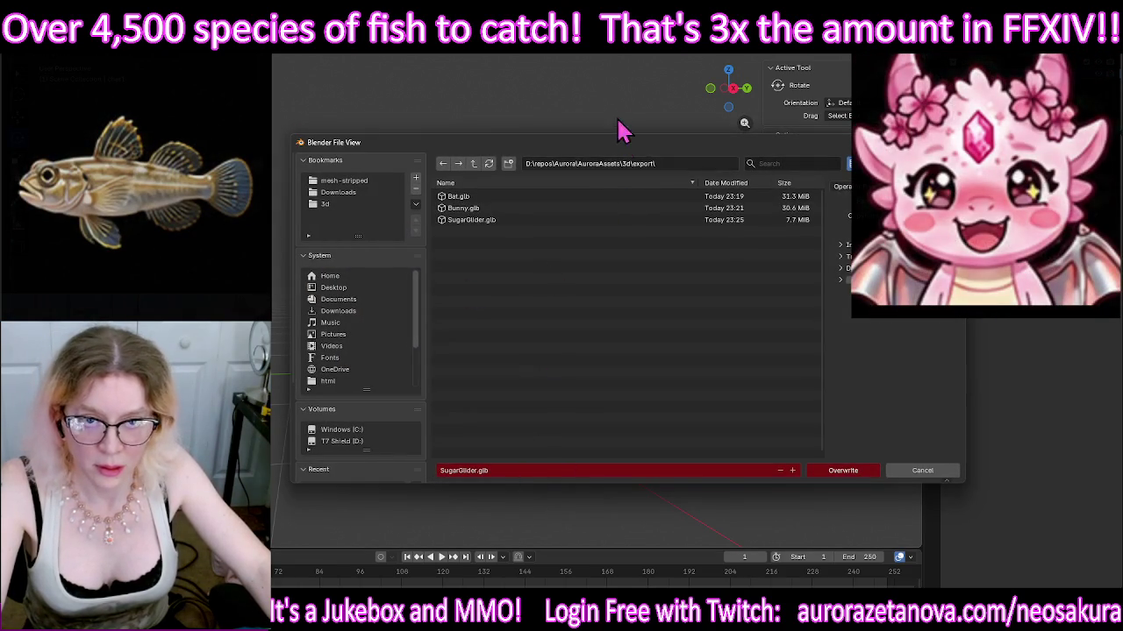
Step: Export the chipmunk as Chipmunk.glb, then delete it from the scene
left_click_drag(623, 134, 628, 135)
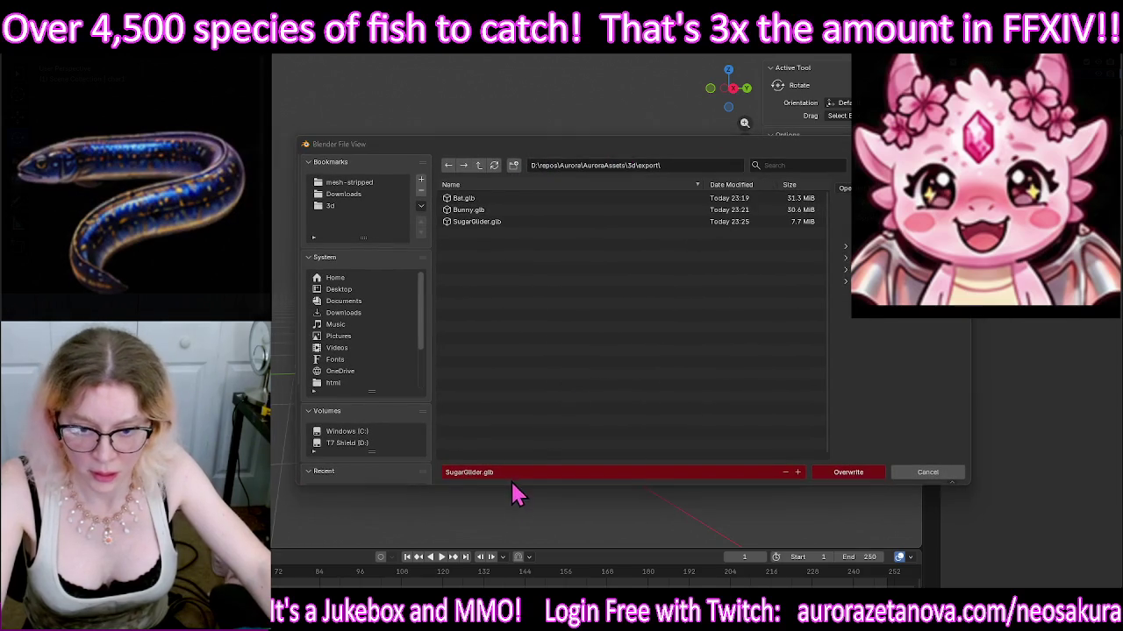
left_click(513, 474)
type("Ch")
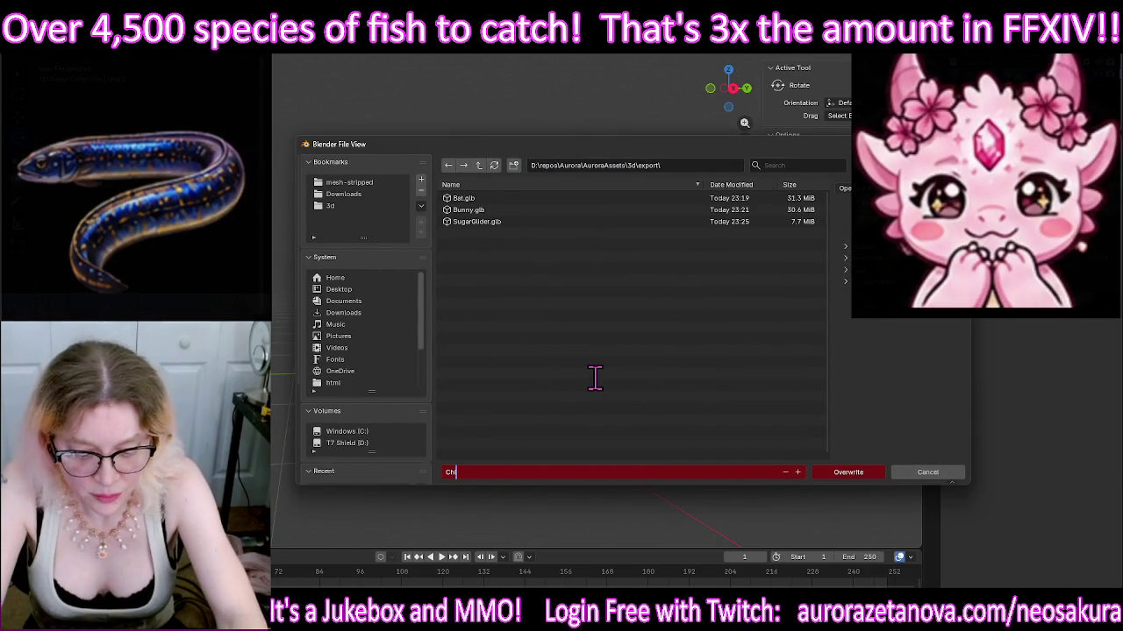
type("ipmunk.glb")
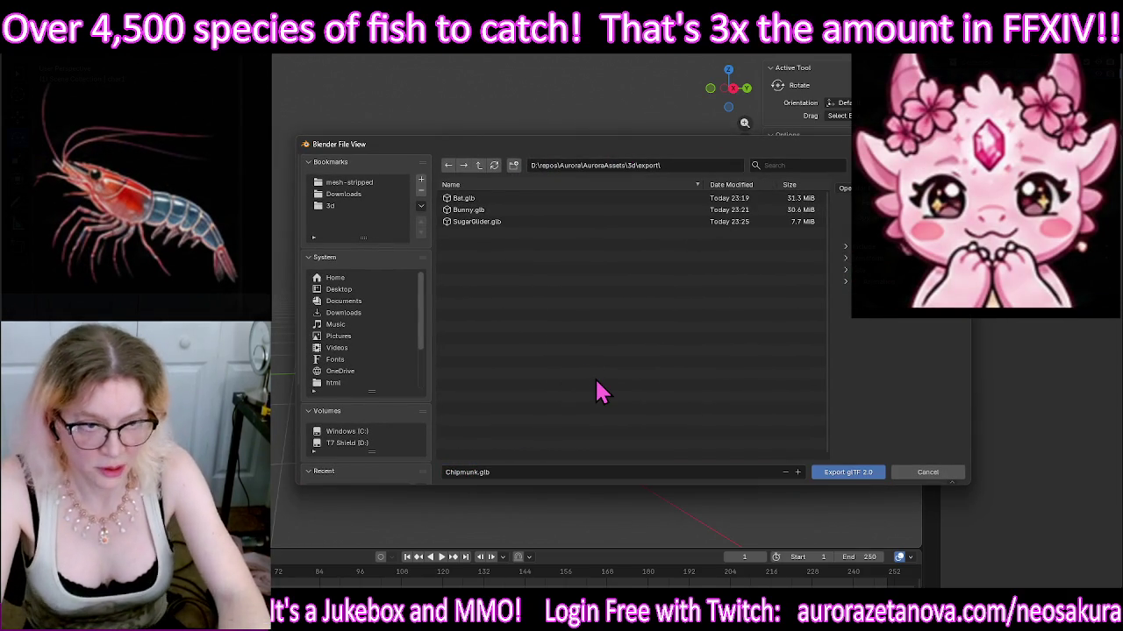
left_click(840, 474)
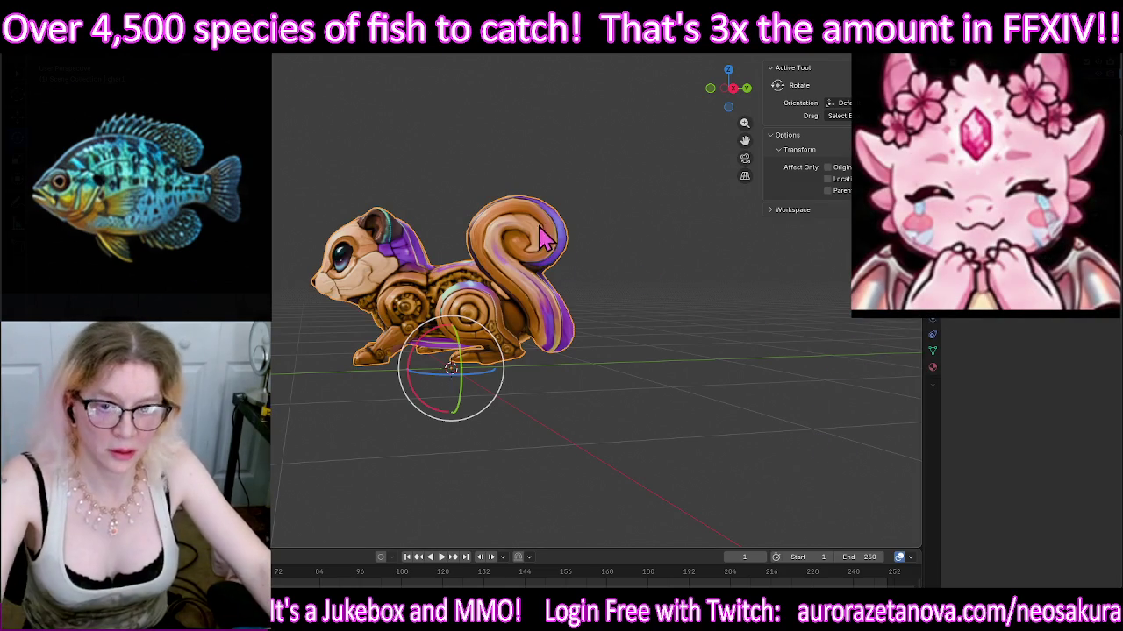
middle_click_drag(393, 250, 452, 256)
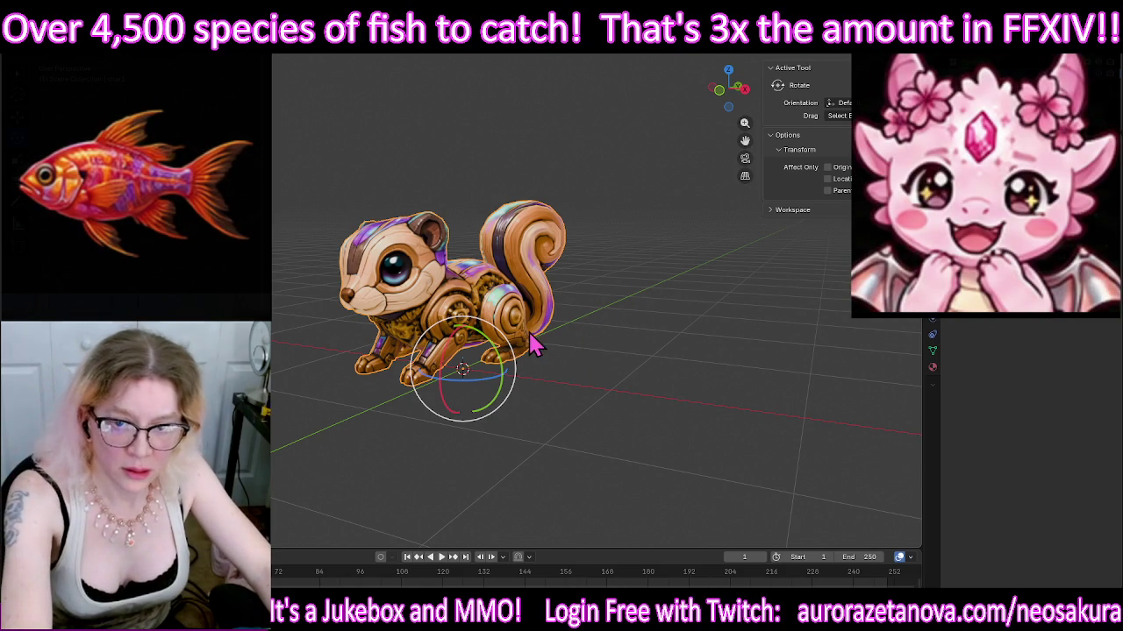
key("Delete")
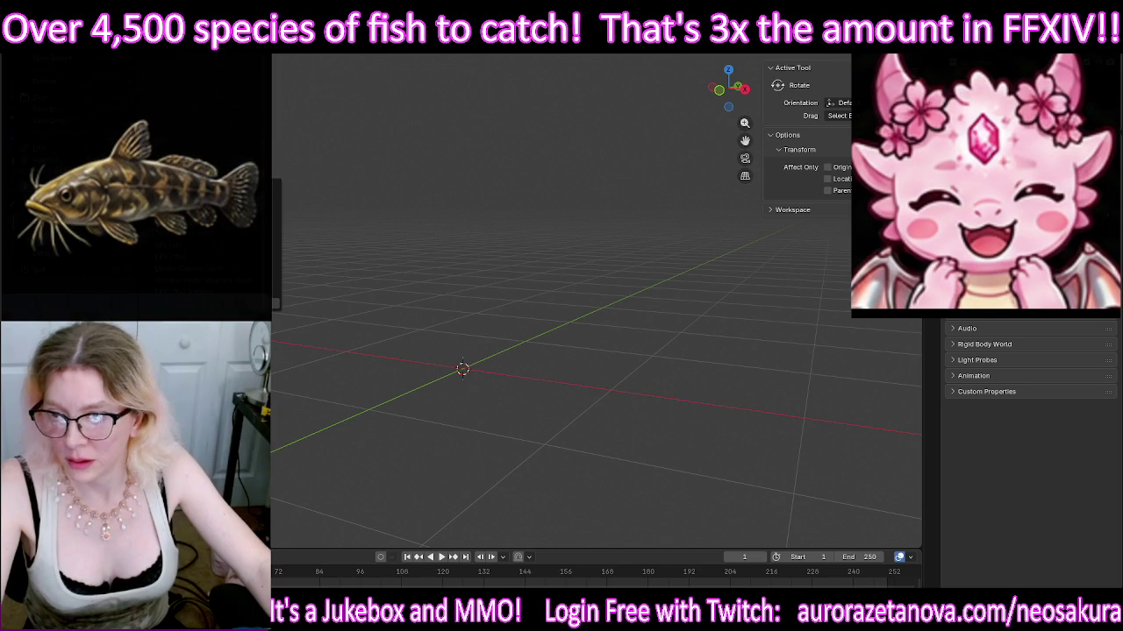
Step: Remove the used first download folder and import the walking-animation GLB from the second Meshy folder
left_click(325, 406)
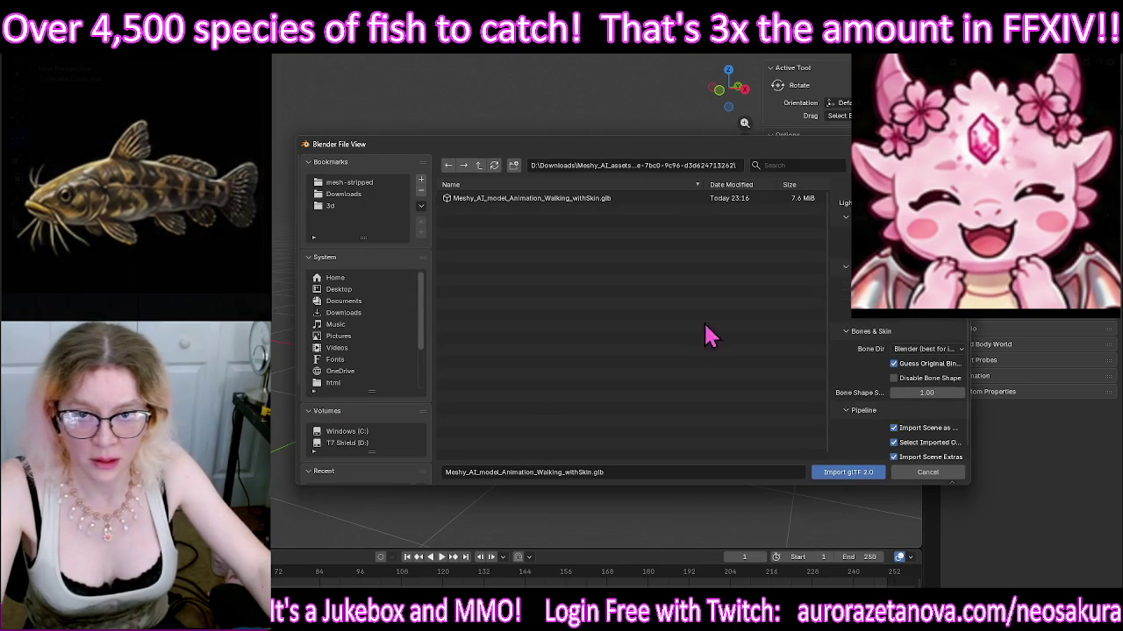
left_click(479, 166)
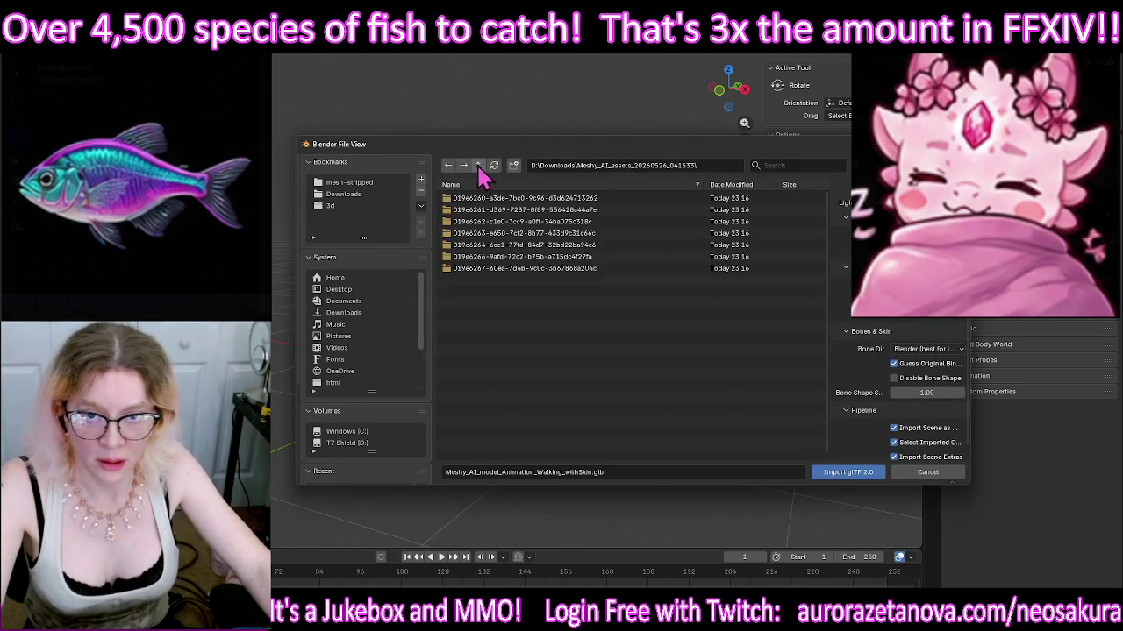
left_click(553, 200)
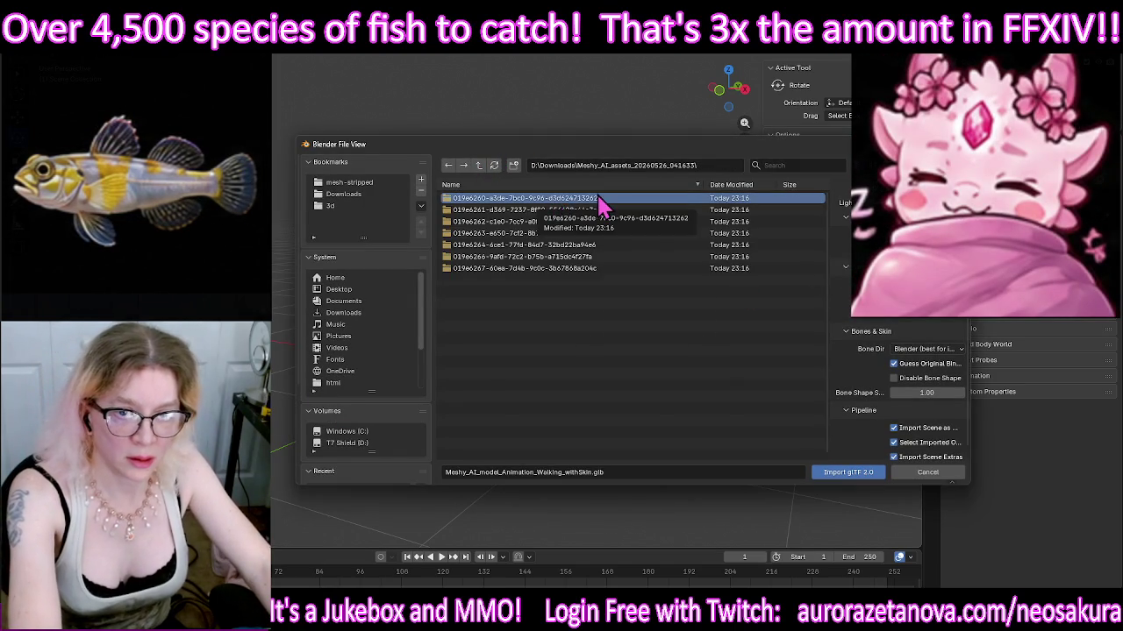
key("Delete")
double_click(587, 211)
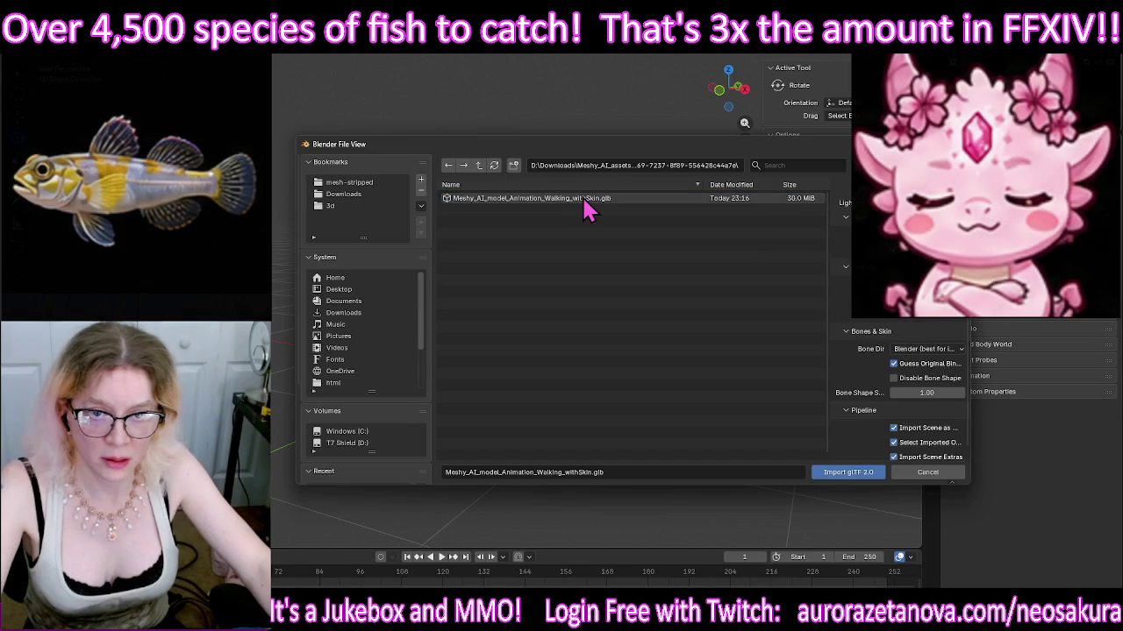
double_click(588, 202)
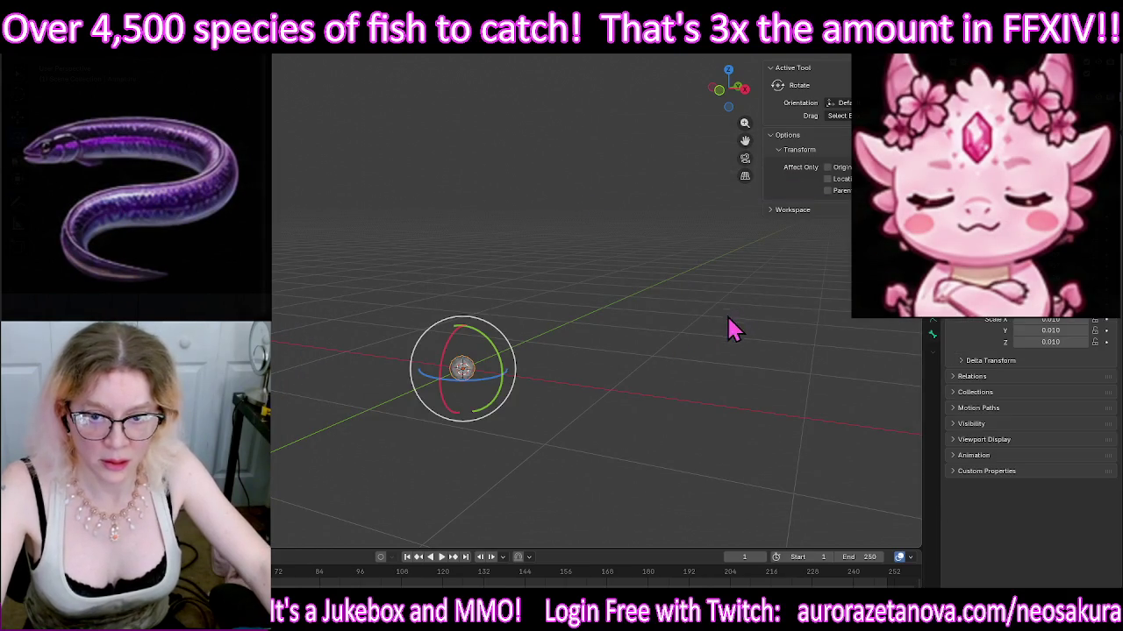
mouse_move(536, 321)
middle_mouse_down()
mouse_move(430, 439)
mouse_move(509, 388)
middle_mouse_up()
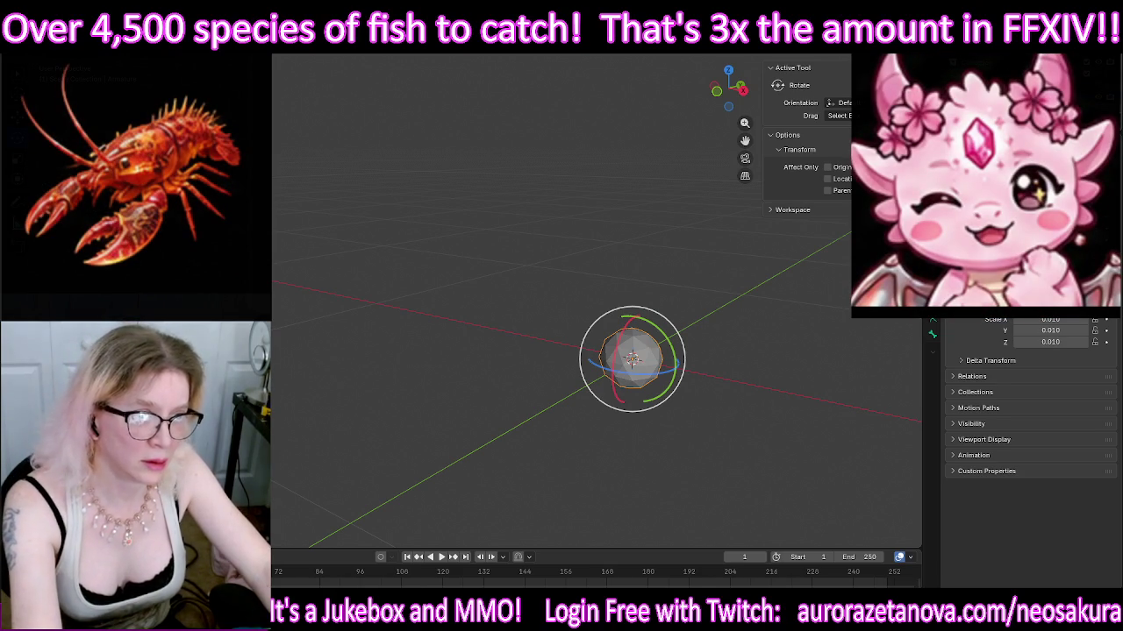
Step: Select the imported otter and zoom out to frame it
right_click(965, 88)
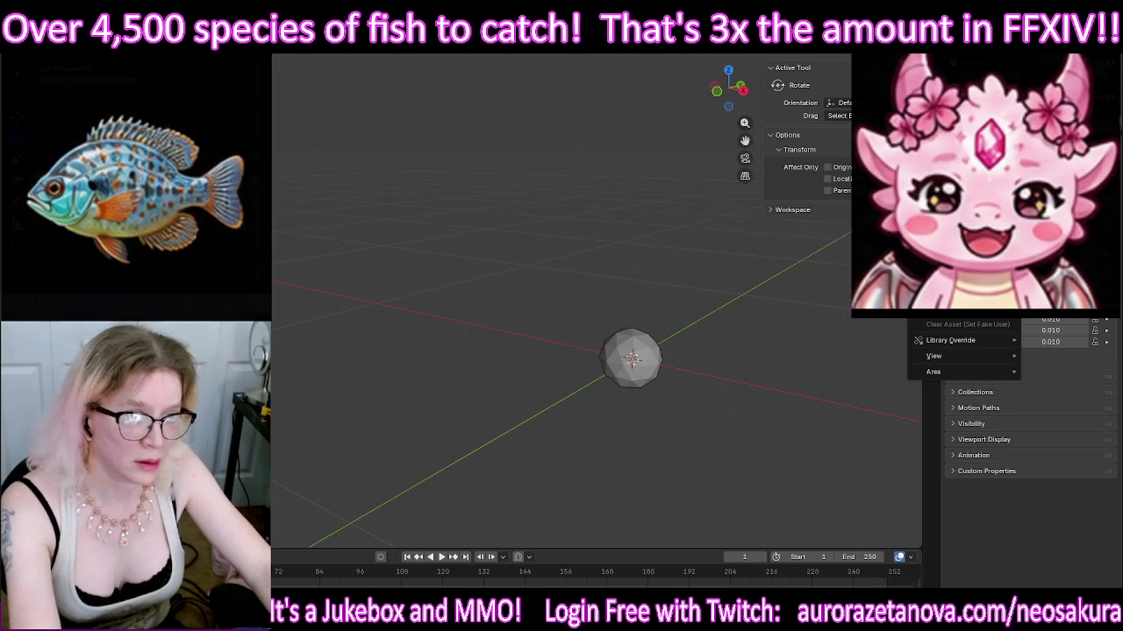
key("Escape")
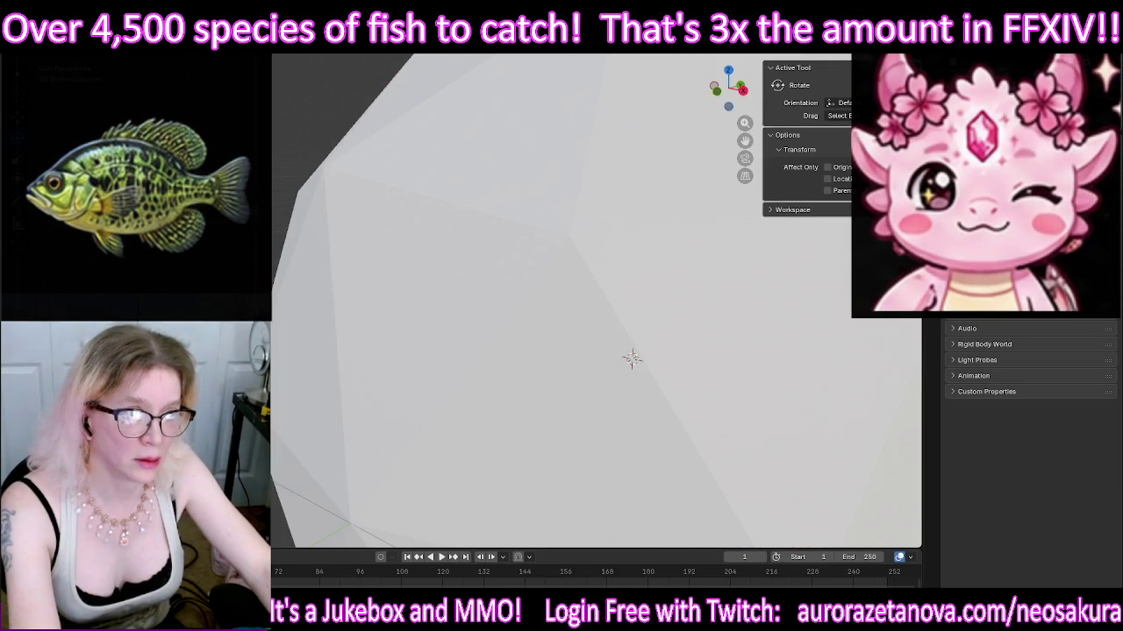
key("a")
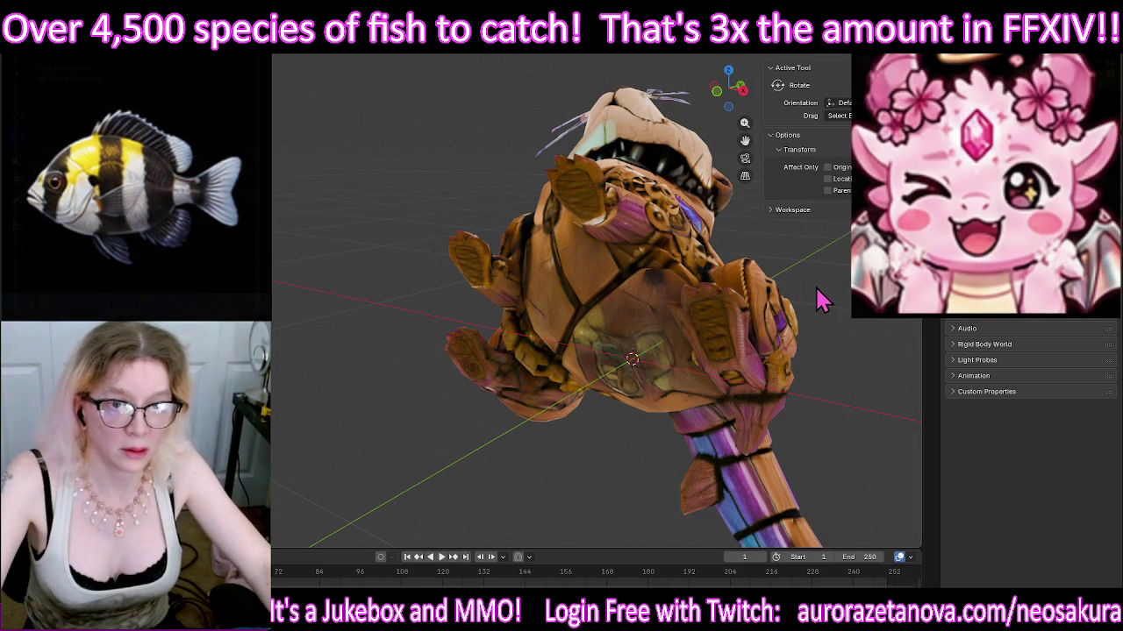
mouse_move(840, 288)
middle_mouse_down()
mouse_move(717, 296)
mouse_move(564, 330)
mouse_move(719, 316)
mouse_move(572, 333)
middle_mouse_up()
scroll(589, 335, "down", 4)
left_click(432, 338)
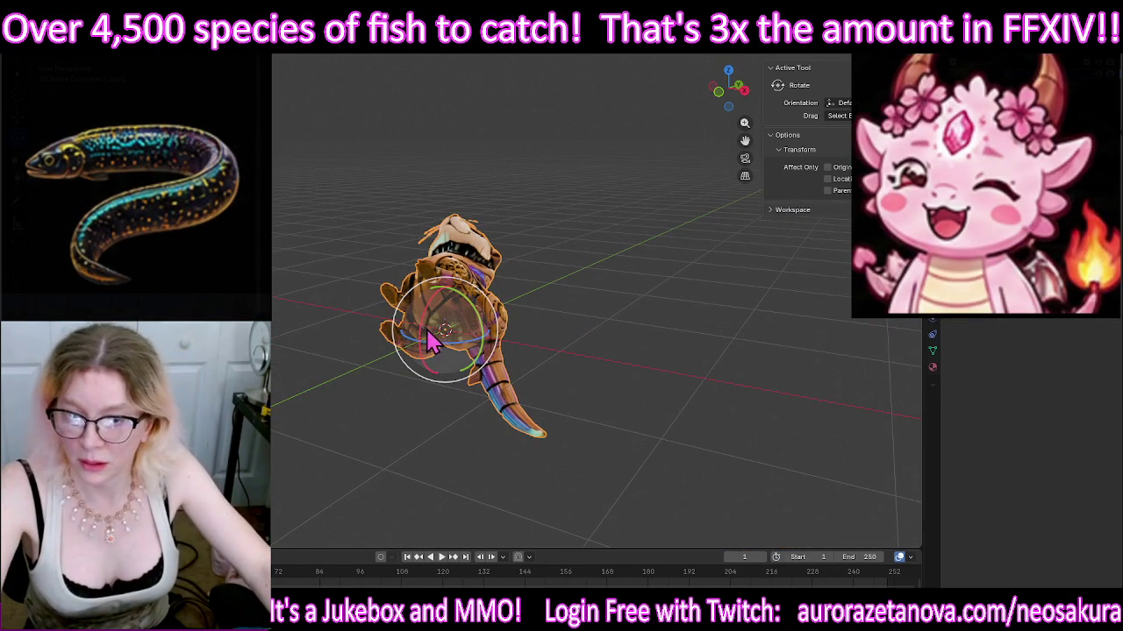
Step: Stand the otter upright around the X axis and turn it forward around Z
left_click_drag(430, 306, 412, 351)
mouse_move(412, 351)
middle_mouse_down()
mouse_move(350, 394)
mouse_move(388, 371)
mouse_move(271, 386)
middle_mouse_up()
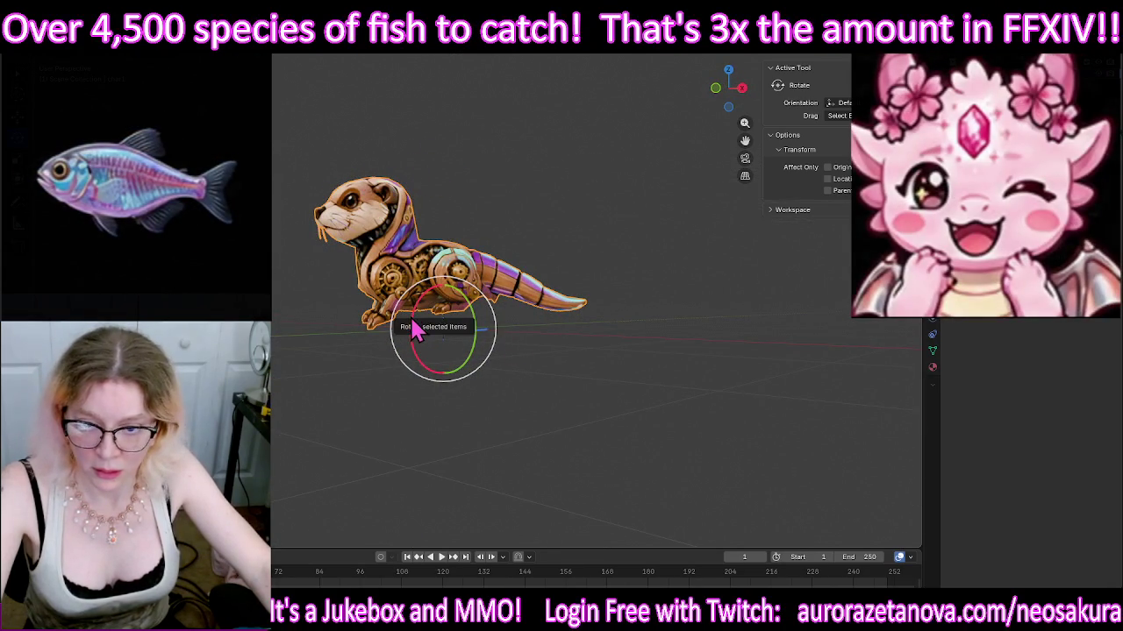
left_click_drag(418, 328, 321, 365)
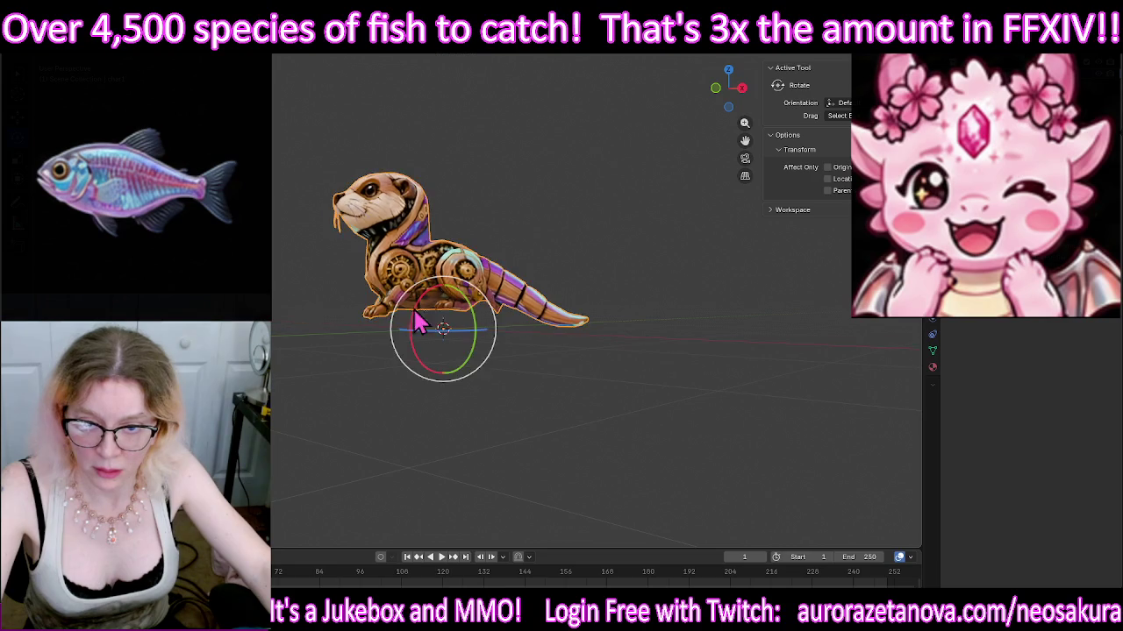
mouse_move(321, 365)
middle_mouse_down()
mouse_move(381, 363)
mouse_move(392, 347)
mouse_move(508, 369)
mouse_move(589, 353)
mouse_move(359, 371)
middle_mouse_up()
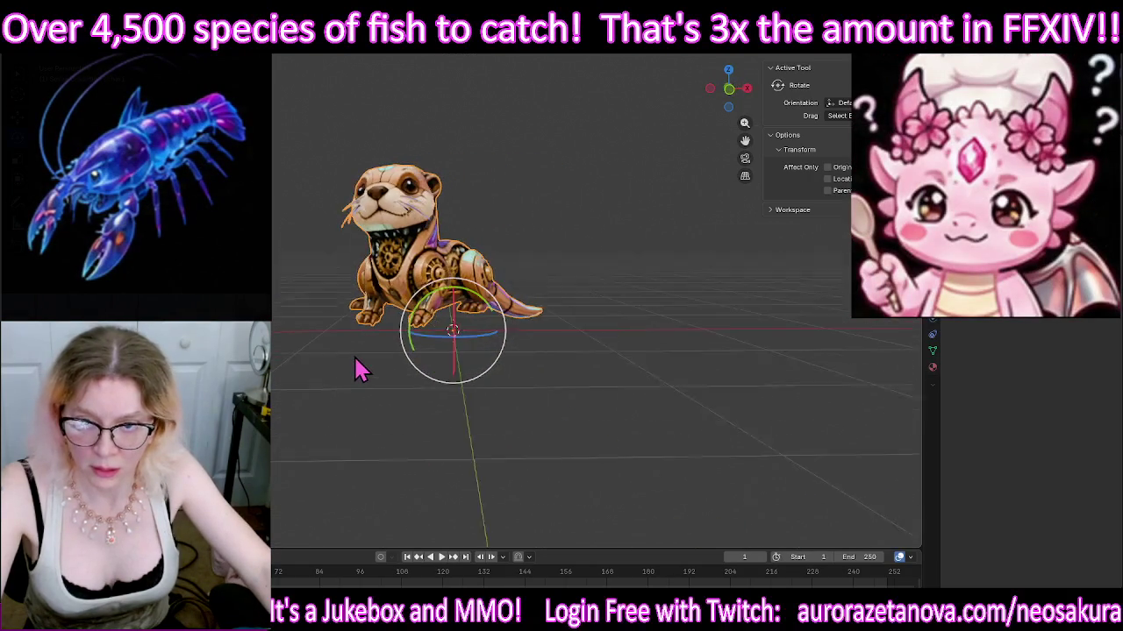
left_click_drag(437, 345, 446, 354)
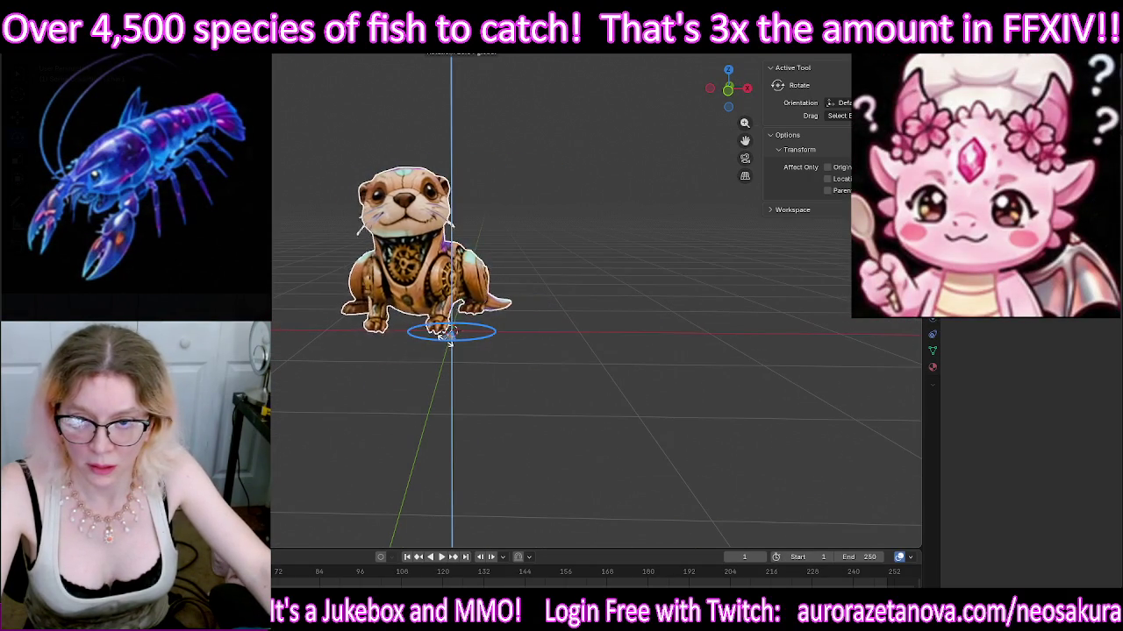
Step: Fine-tune the otter's rotation around Z, X and Y, then check its mesh in Edit Mode
middle_click_drag(601, 306, 581, 321)
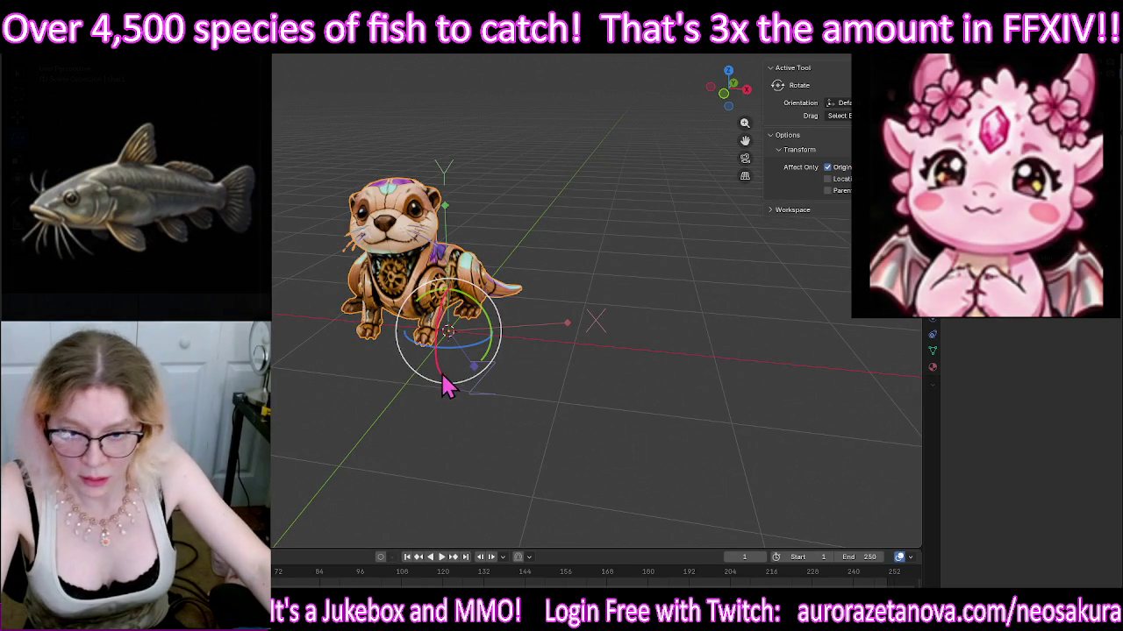
mouse_move(481, 350)
left_mouse_down()
mouse_move(456, 354)
mouse_move(477, 367)
left_mouse_up()
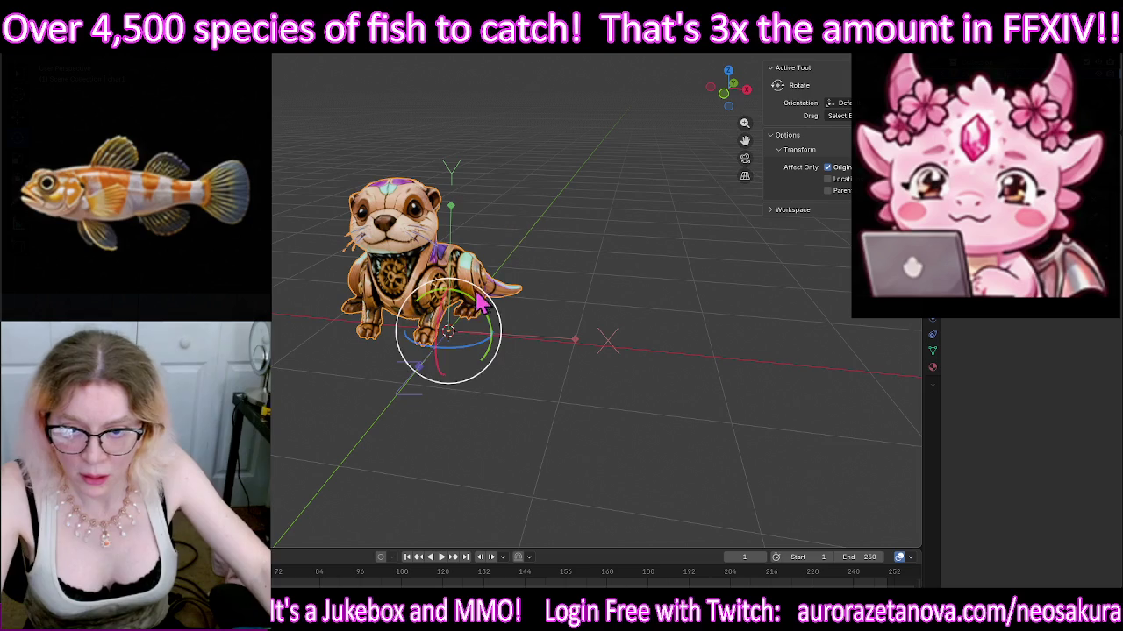
left_click_drag(443, 376, 452, 372)
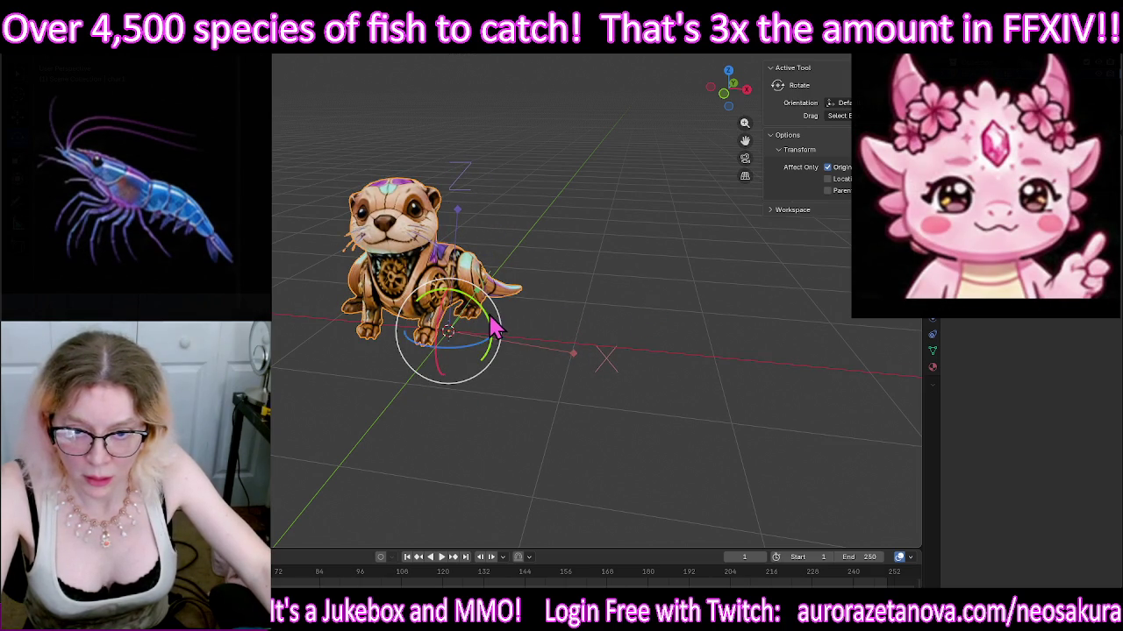
left_click_drag(493, 327, 504, 342)
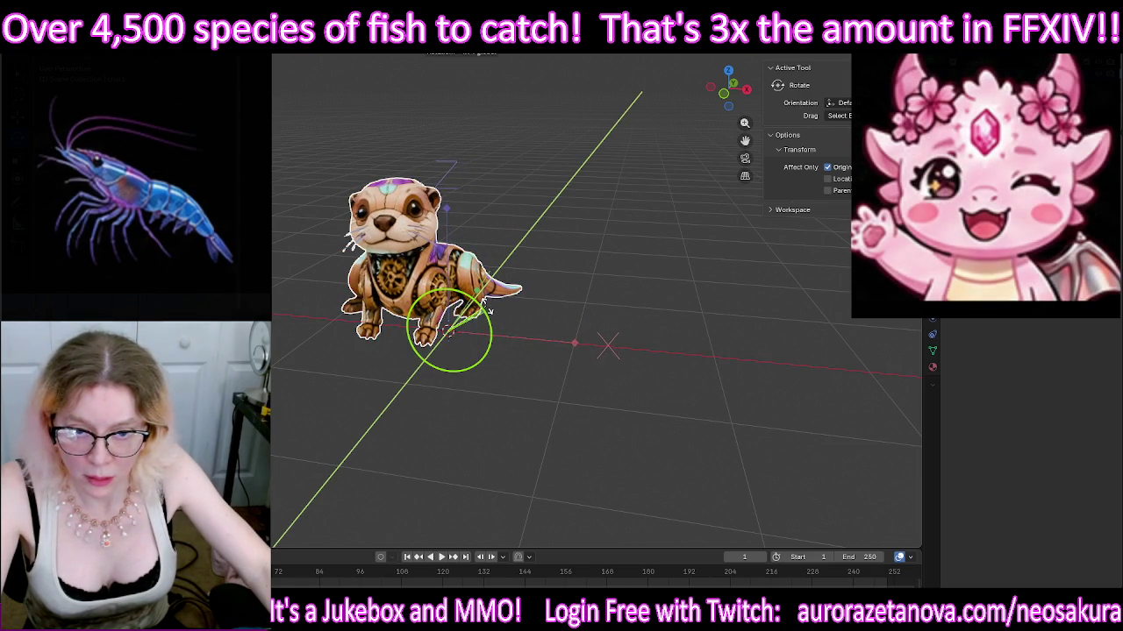
mouse_move(504, 342)
middle_mouse_down()
mouse_move(638, 263)
mouse_move(531, 258)
mouse_move(487, 302)
mouse_move(647, 254)
mouse_move(562, 254)
mouse_move(705, 248)
mouse_move(595, 256)
middle_mouse_up()
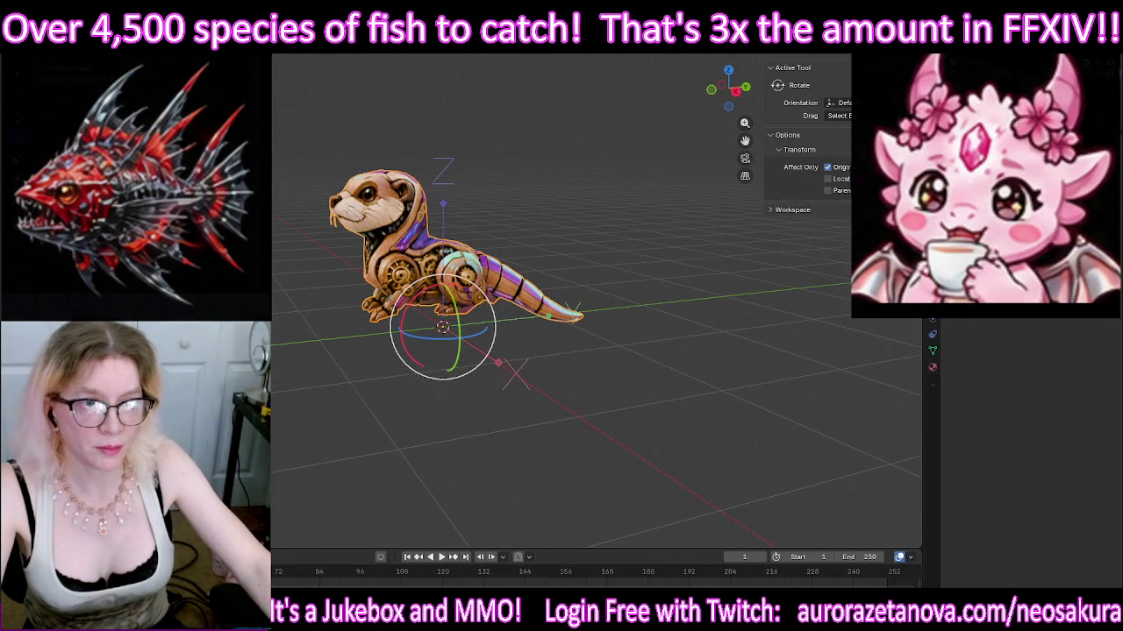
key("Tab")
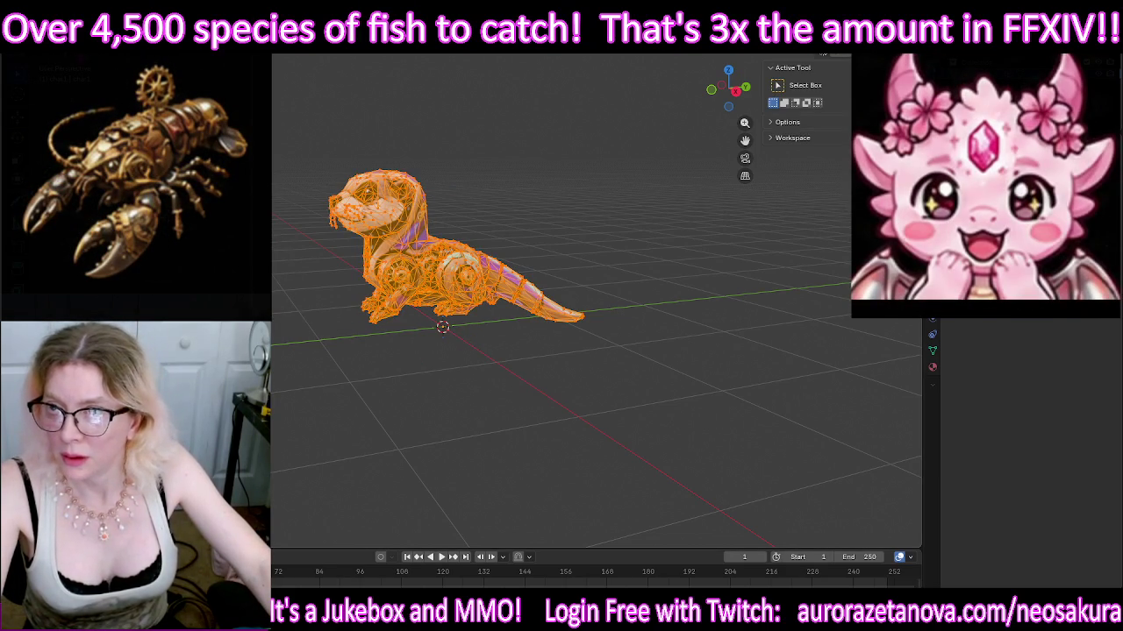
key("Tab")
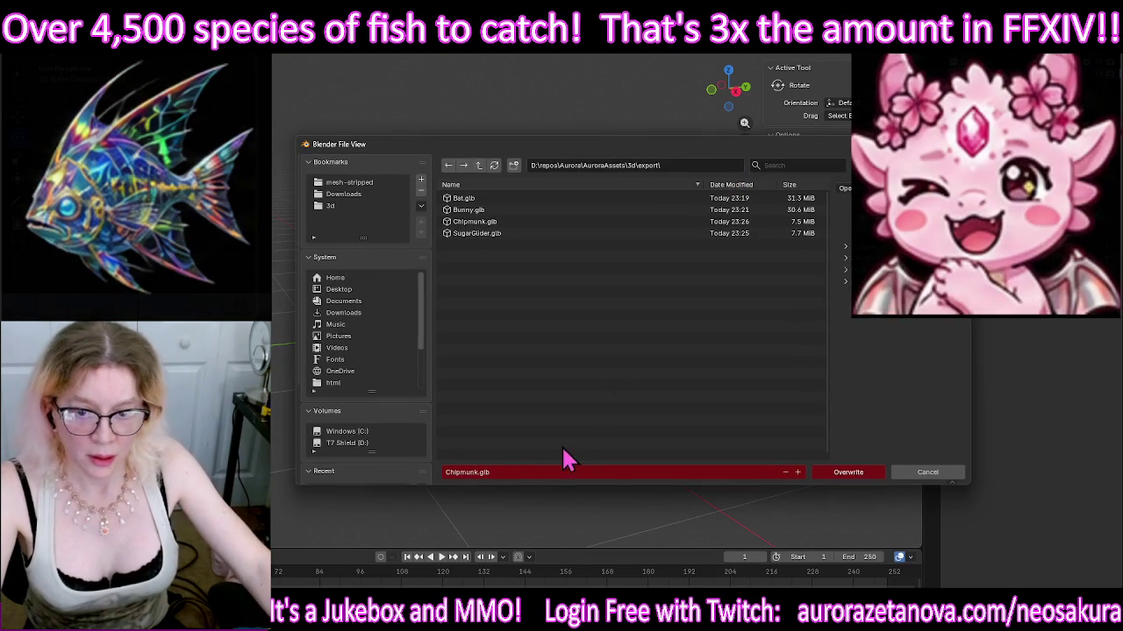
Step: Export the otter as Ferret.glb and delete it from the scene
left_click(535, 471)
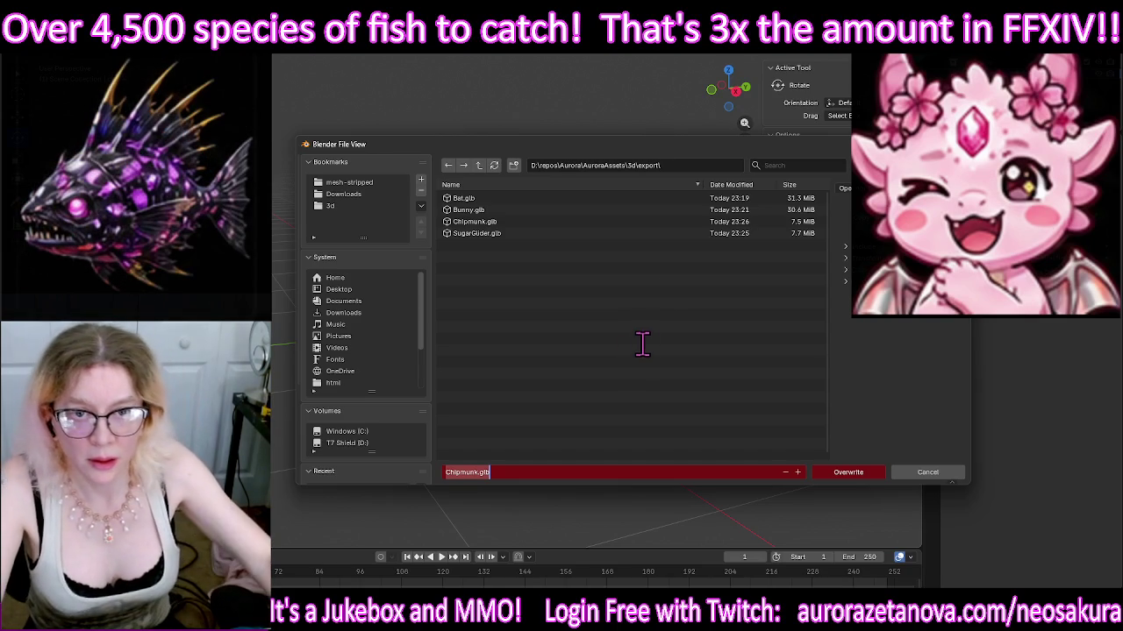
mouse_move(690, 147)
left_mouse_down()
mouse_move(941, 59)
mouse_move(715, 93)
left_mouse_up()
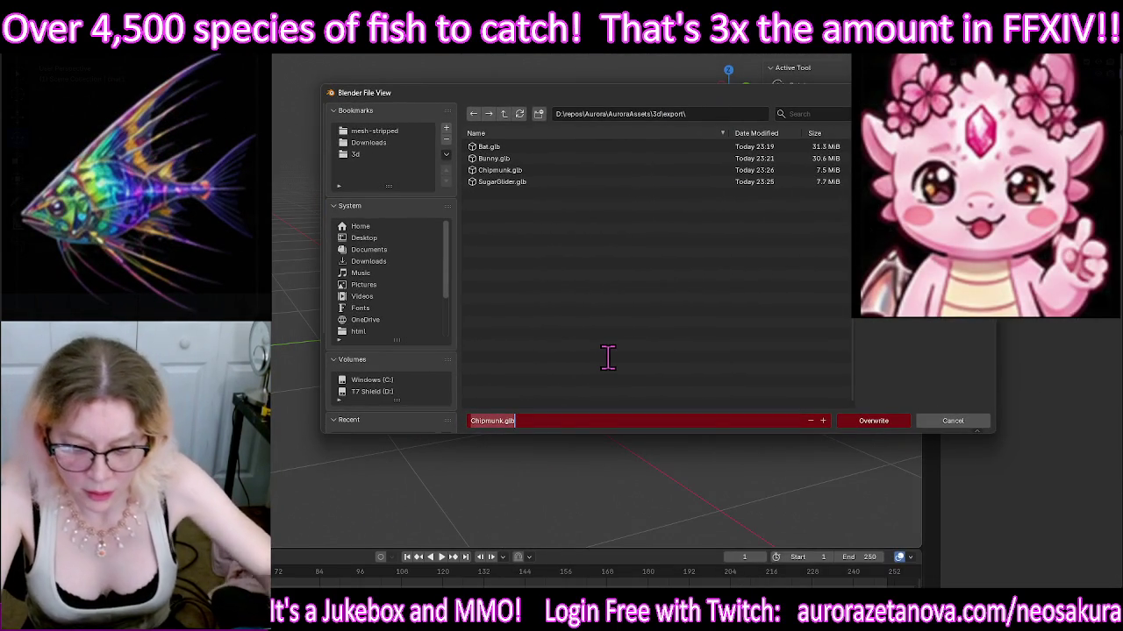
type("Ferret")
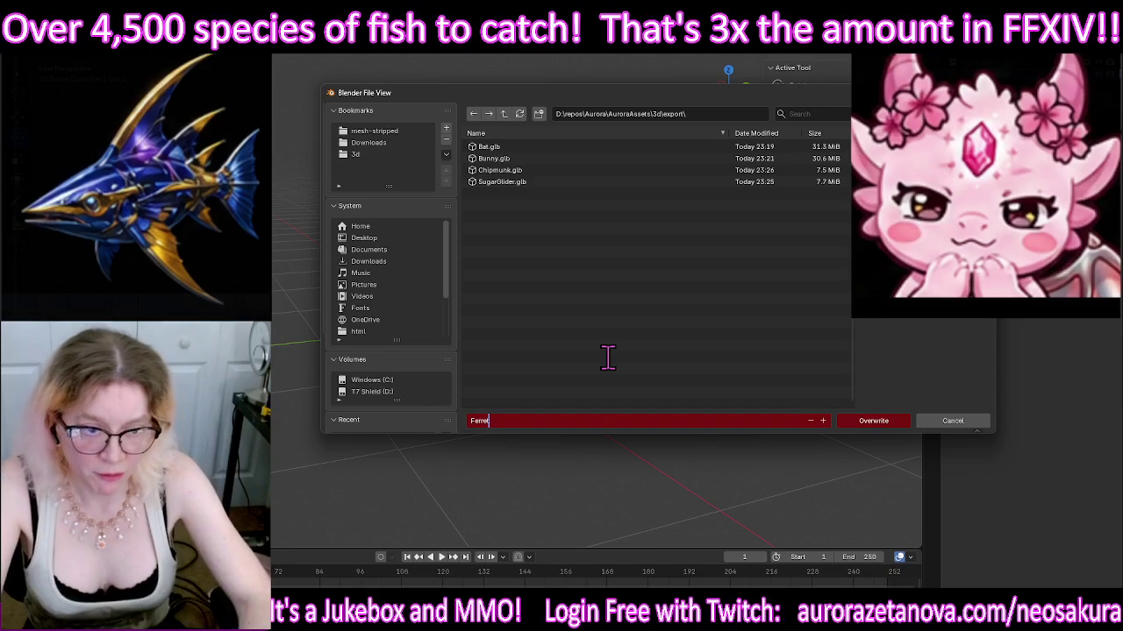
left_click(875, 427)
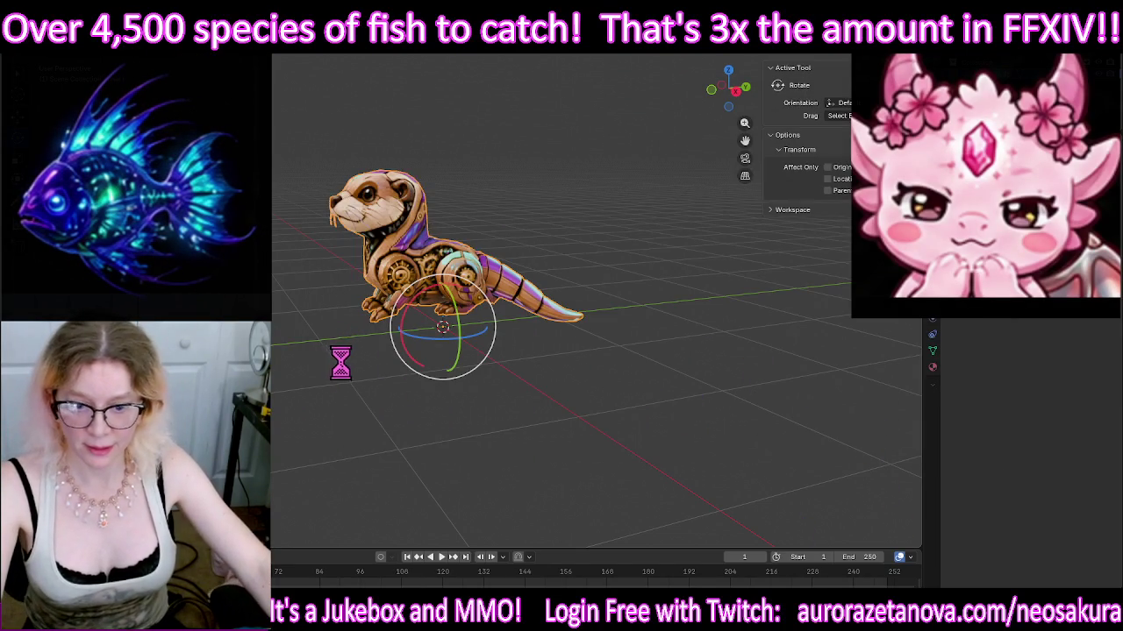
mouse_move(373, 358)
middle_mouse_down()
mouse_move(404, 327)
mouse_move(351, 343)
middle_mouse_up()
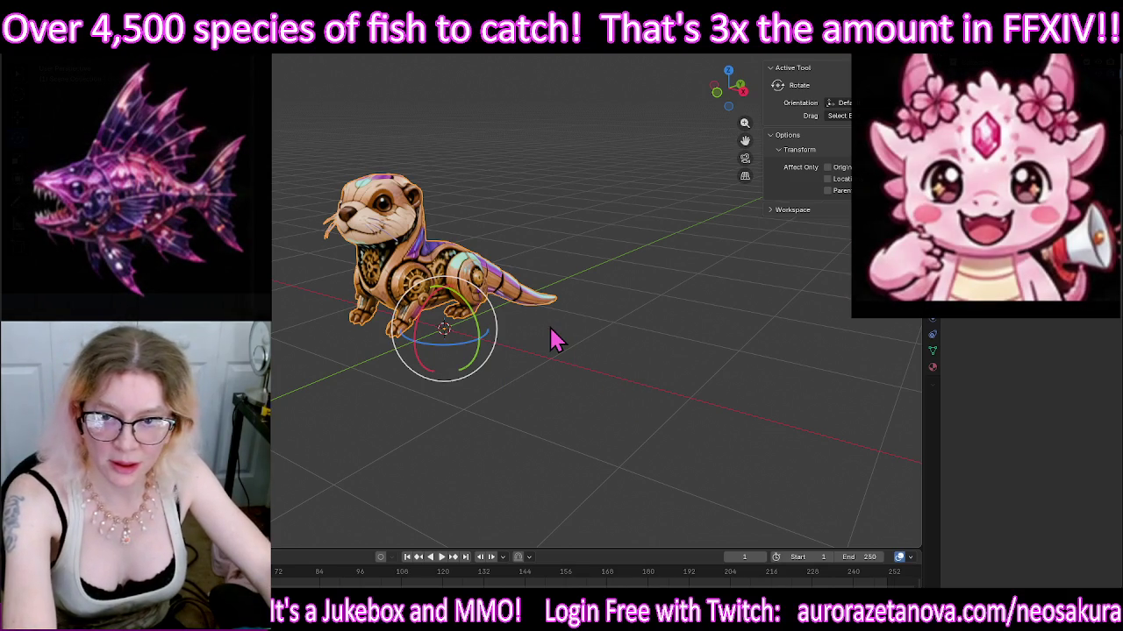
key("Delete")
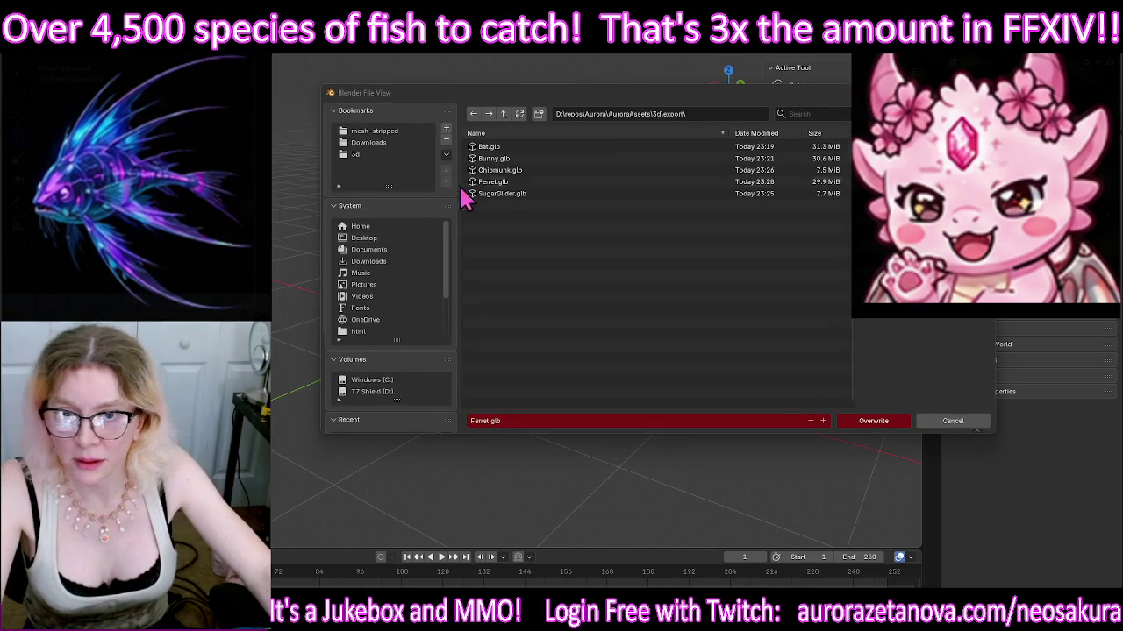
Step: Rename Ferret.glb to Otter.glb in the export folder
left_click(494, 183)
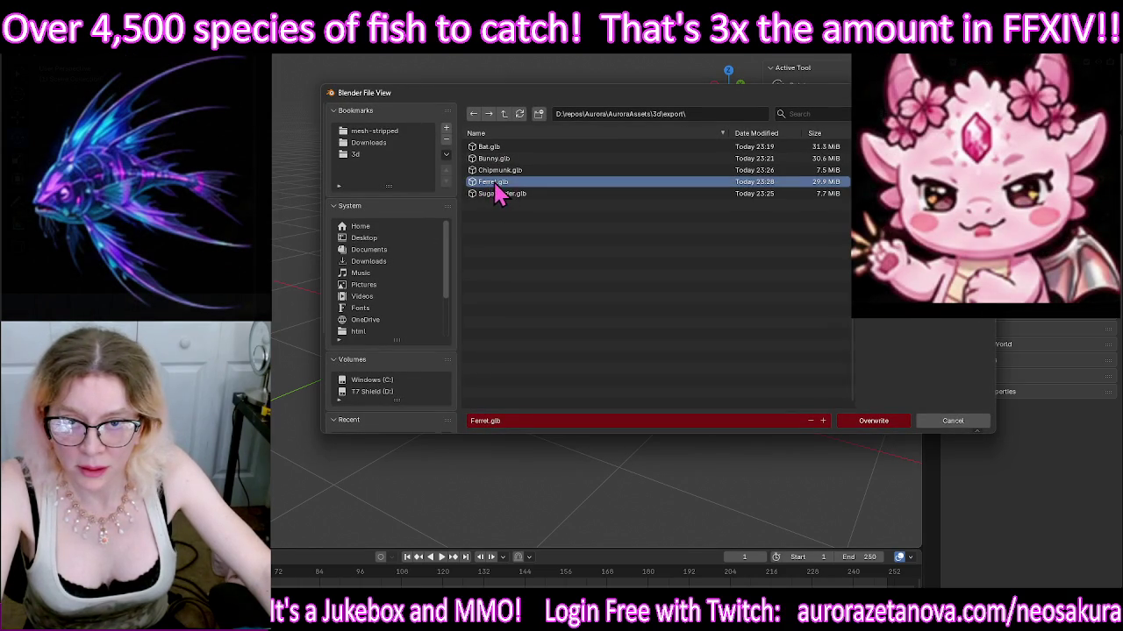
right_click(488, 195)
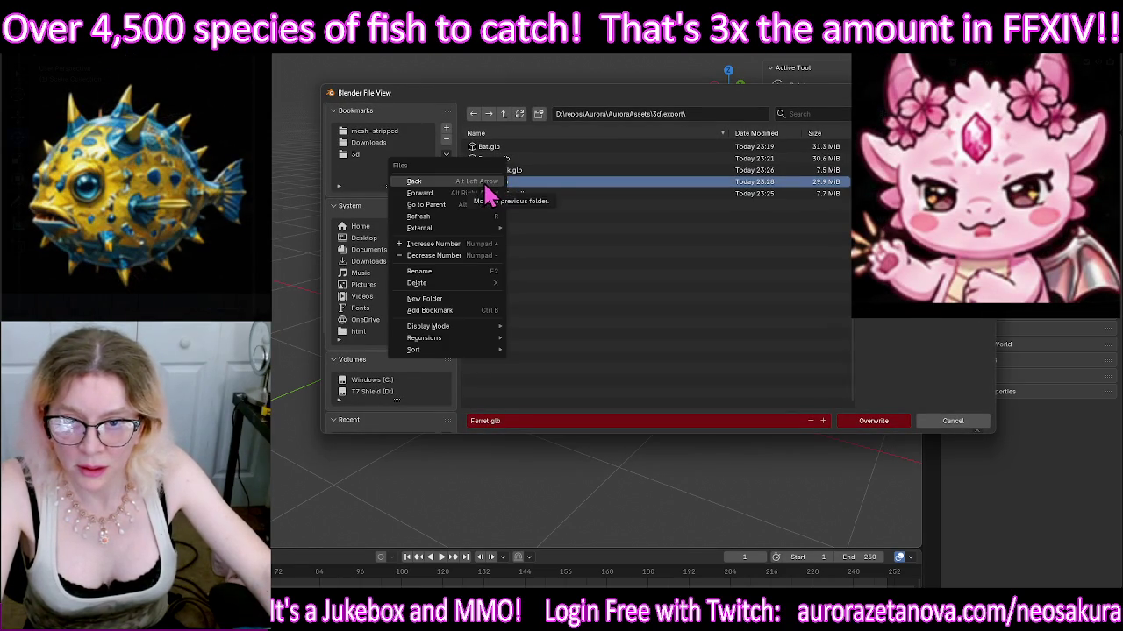
left_click(456, 271)
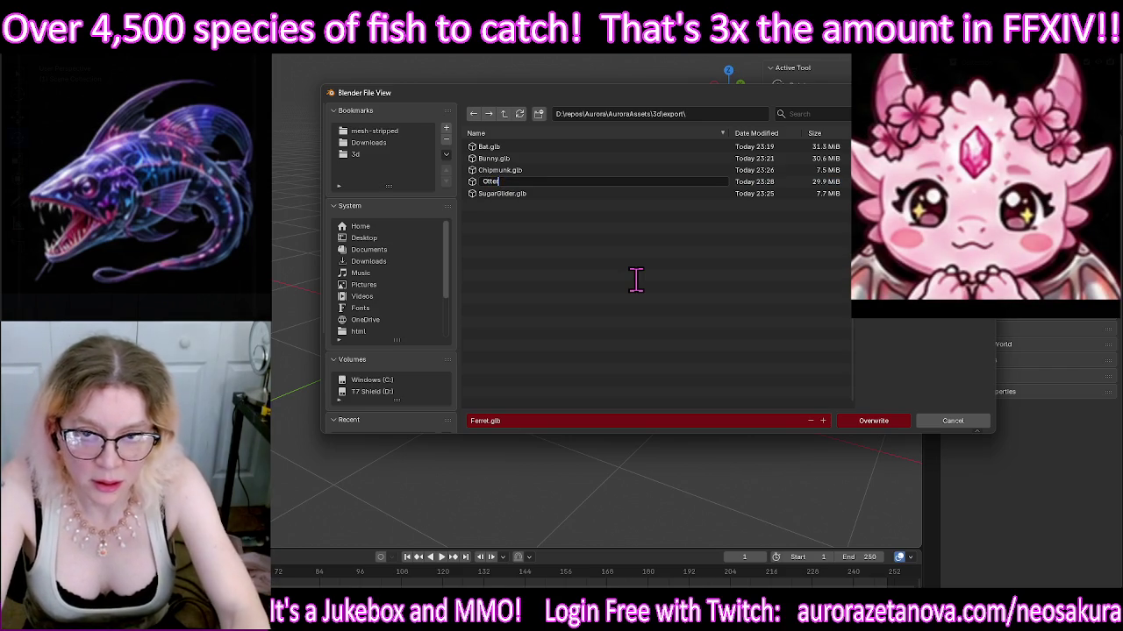
type("r")
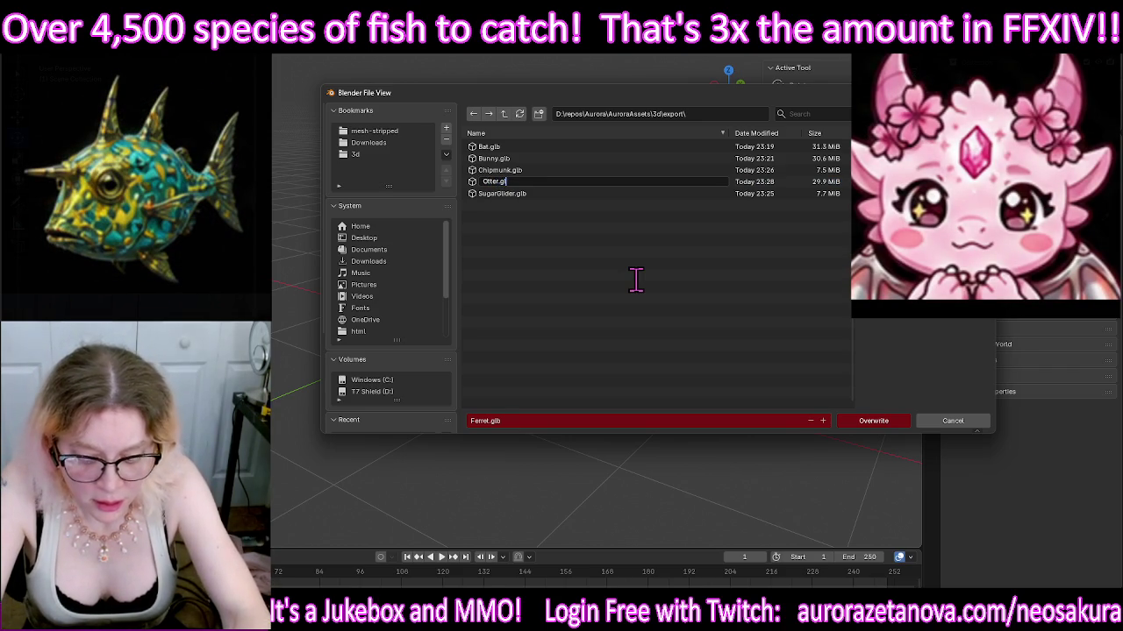
key("Return")
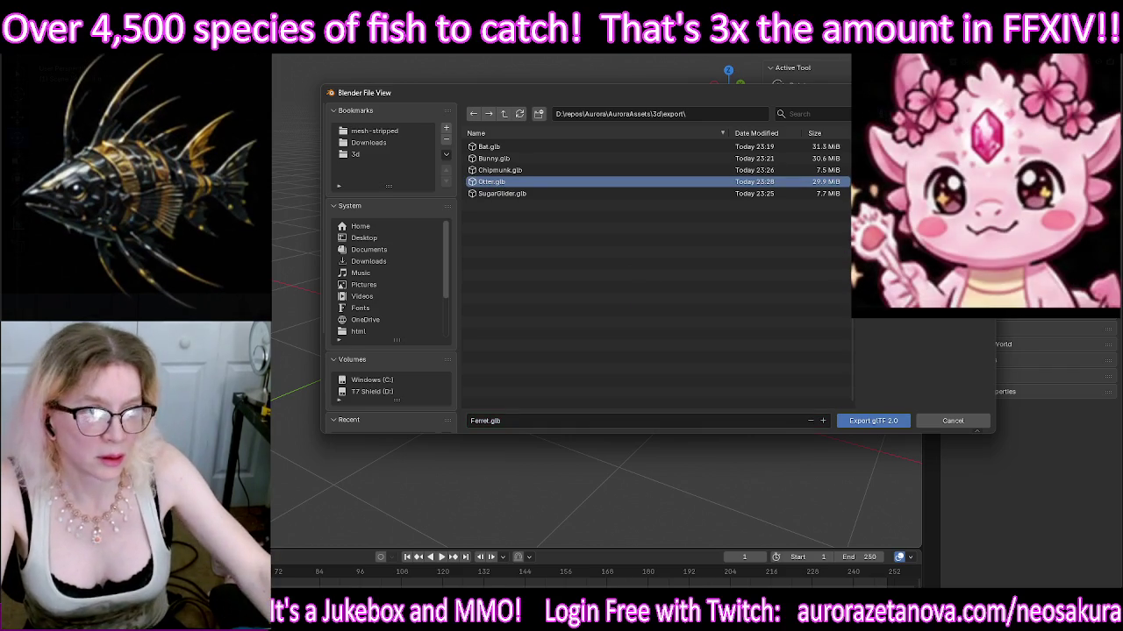
key("Return")
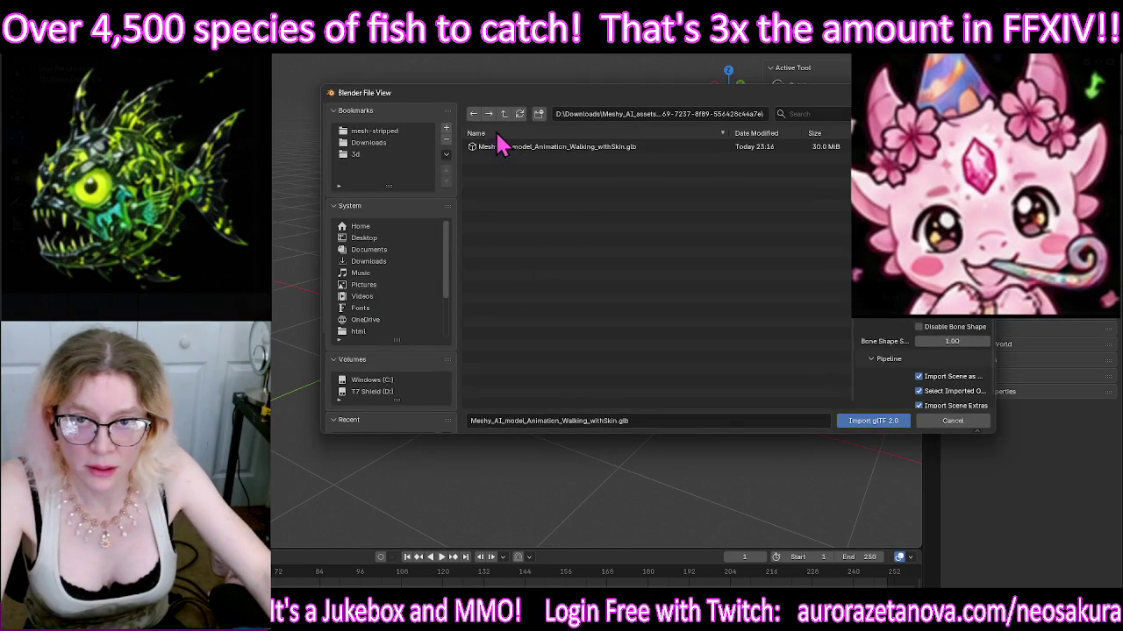
Step: Import Meshy_AI_model_Animation_Walking_withSkin.glb from the second hash-named download folder
left_click(504, 114)
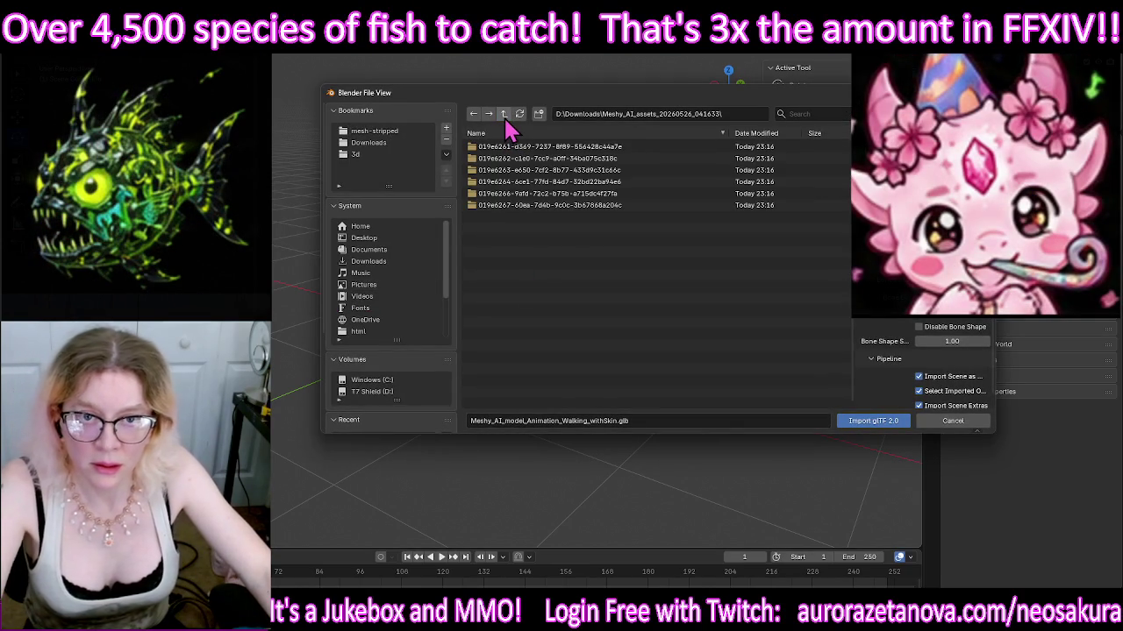
double_click(555, 156)
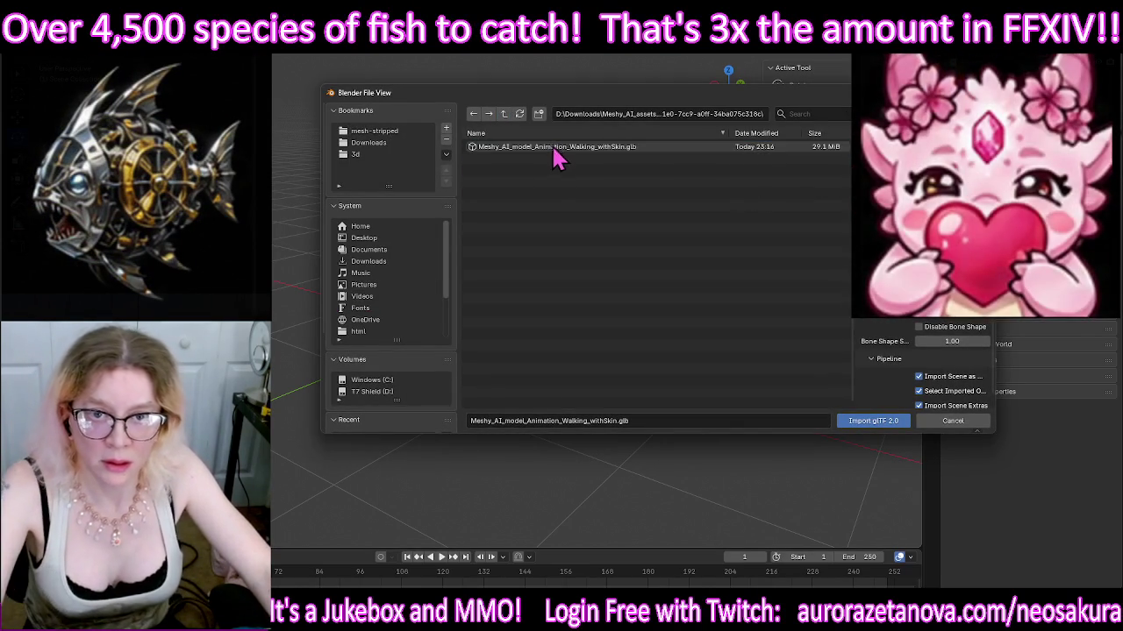
double_click(558, 151)
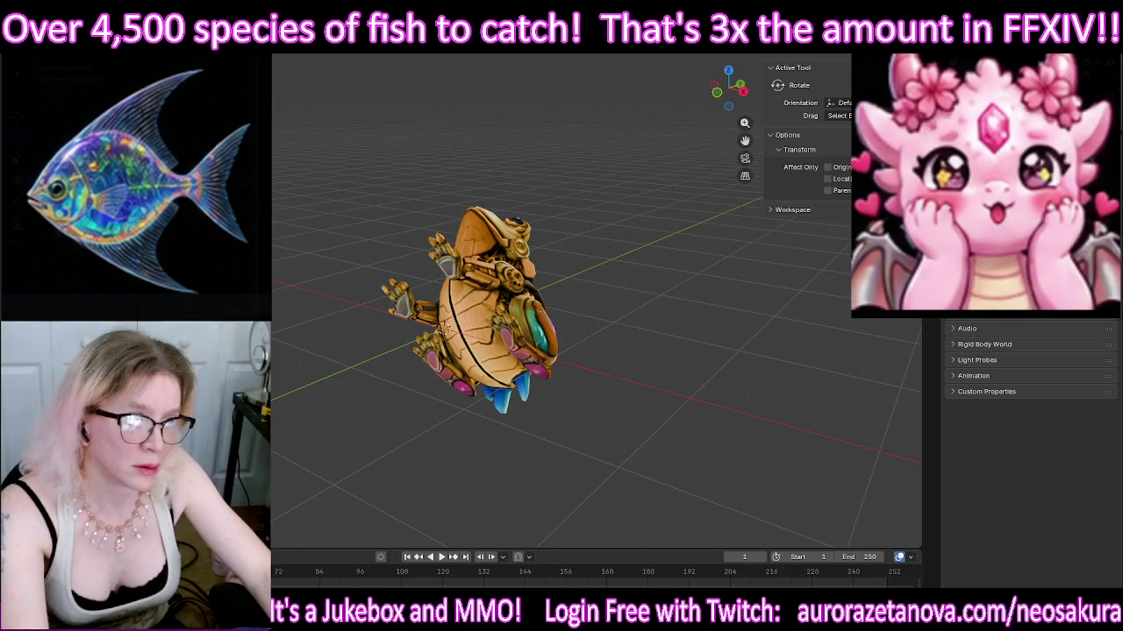
Step: Delete the stray white sphere and rotate the golden frog upright around X
left_click(443, 333)
key("Delete")
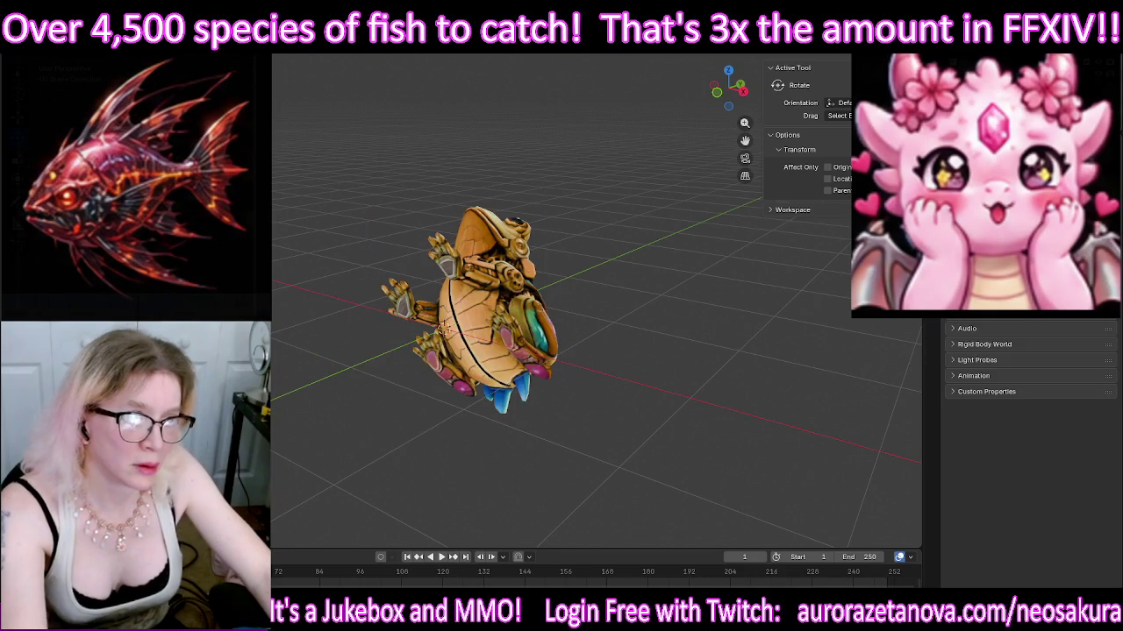
left_click(421, 318)
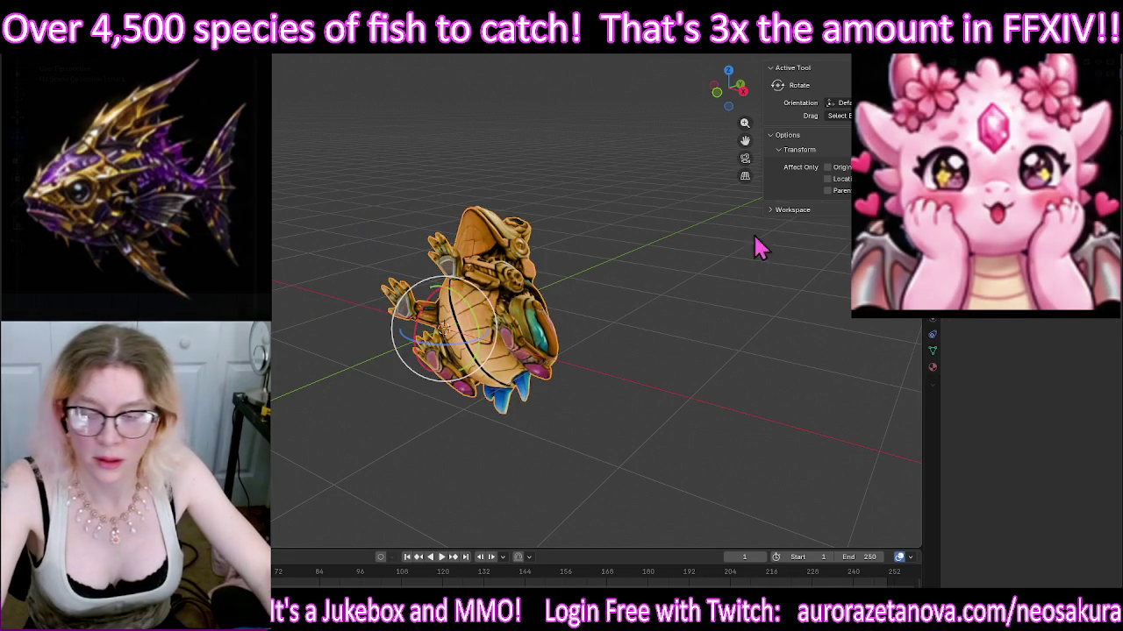
left_click_drag(421, 318, 406, 381)
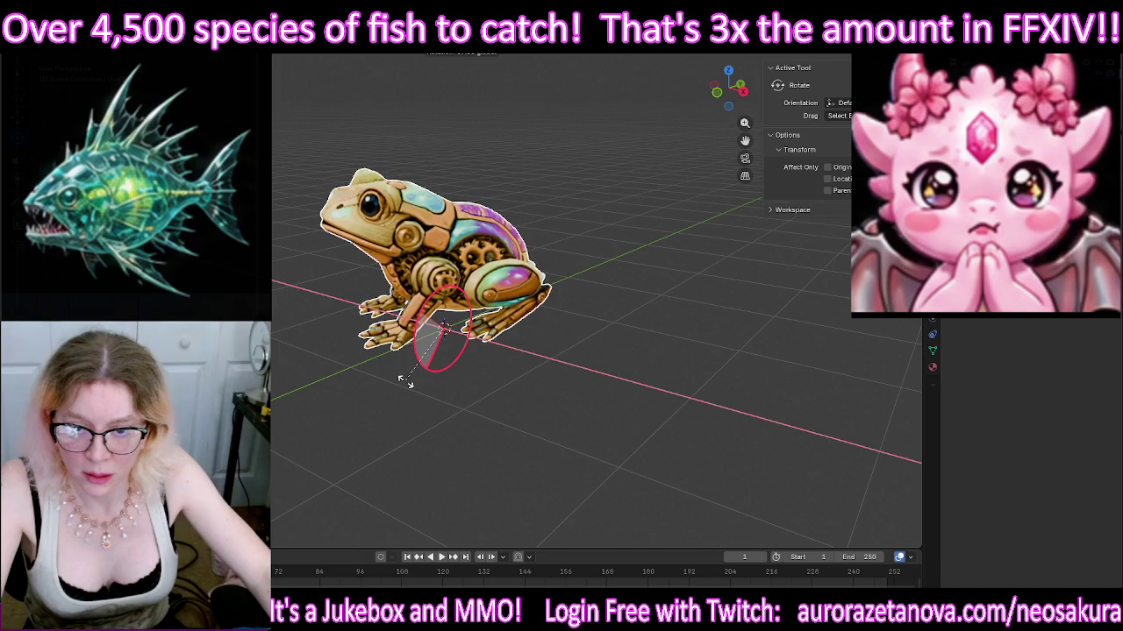
mouse_move(556, 401)
middle_mouse_down()
mouse_move(483, 375)
mouse_move(517, 392)
mouse_move(807, 386)
middle_mouse_up()
Step: Adjust the frog's tilt around X and Y and turn it around its vertical axis
mouse_move(460, 318)
left_mouse_down()
mouse_move(452, 307)
mouse_move(489, 326)
left_mouse_up()
mouse_move(489, 326)
middle_mouse_down()
mouse_move(626, 319)
mouse_move(571, 321)
middle_mouse_up()
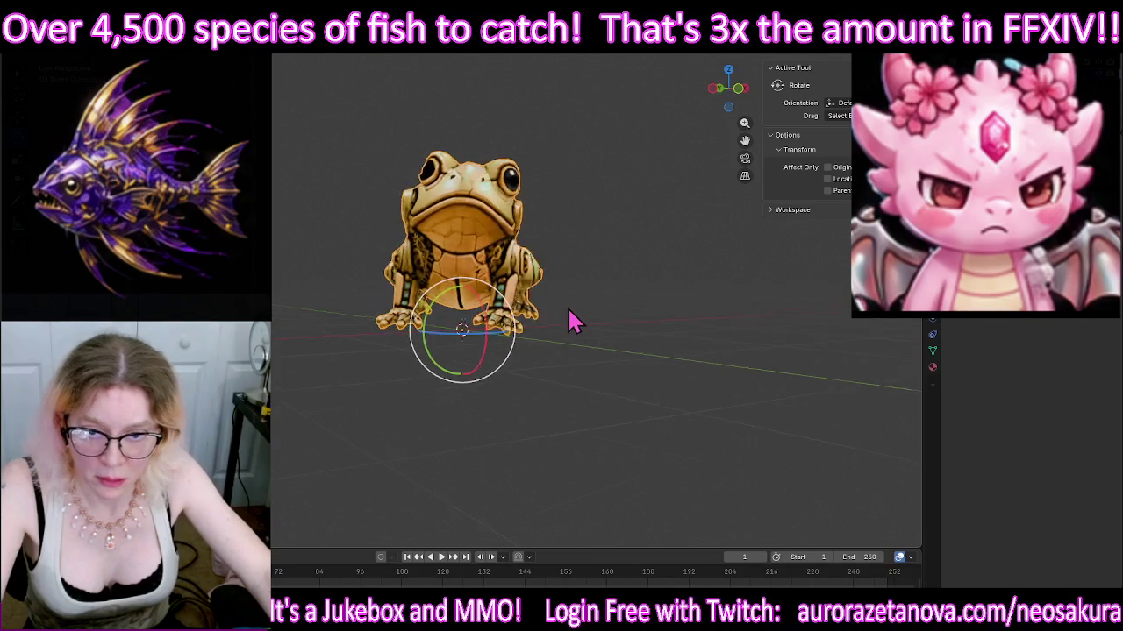
left_click_drag(446, 313, 438, 300)
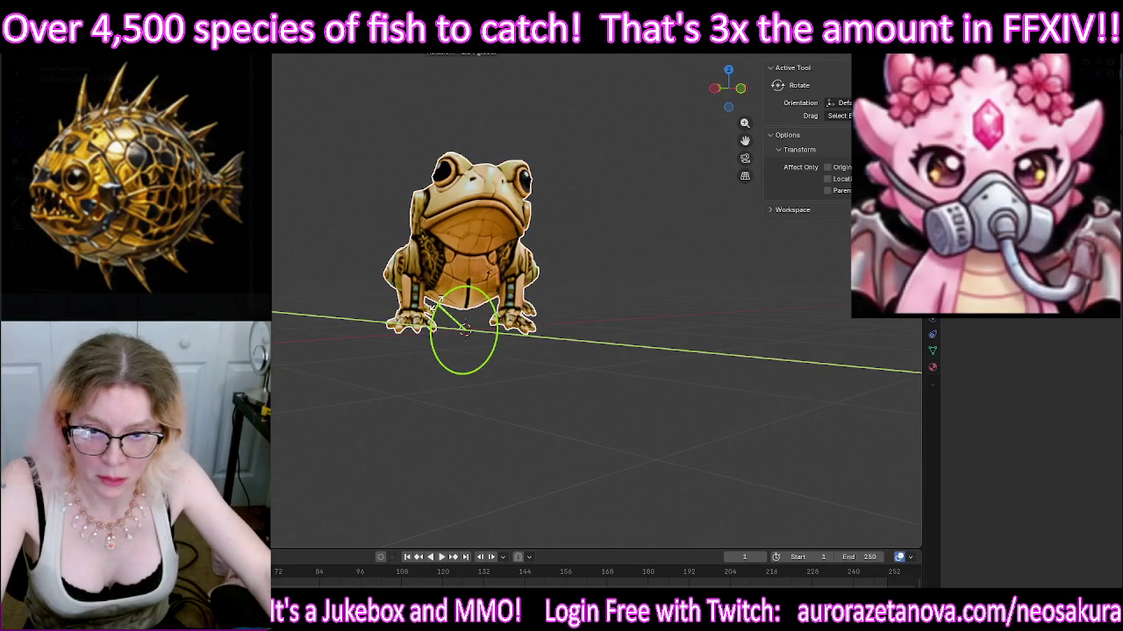
middle_click_drag(636, 318, 469, 340)
mouse_move(468, 343)
left_mouse_down()
mouse_move(584, 334)
mouse_move(651, 308)
left_mouse_up()
mouse_move(662, 327)
middle_mouse_down()
mouse_move(684, 333)
mouse_move(592, 326)
middle_mouse_up()
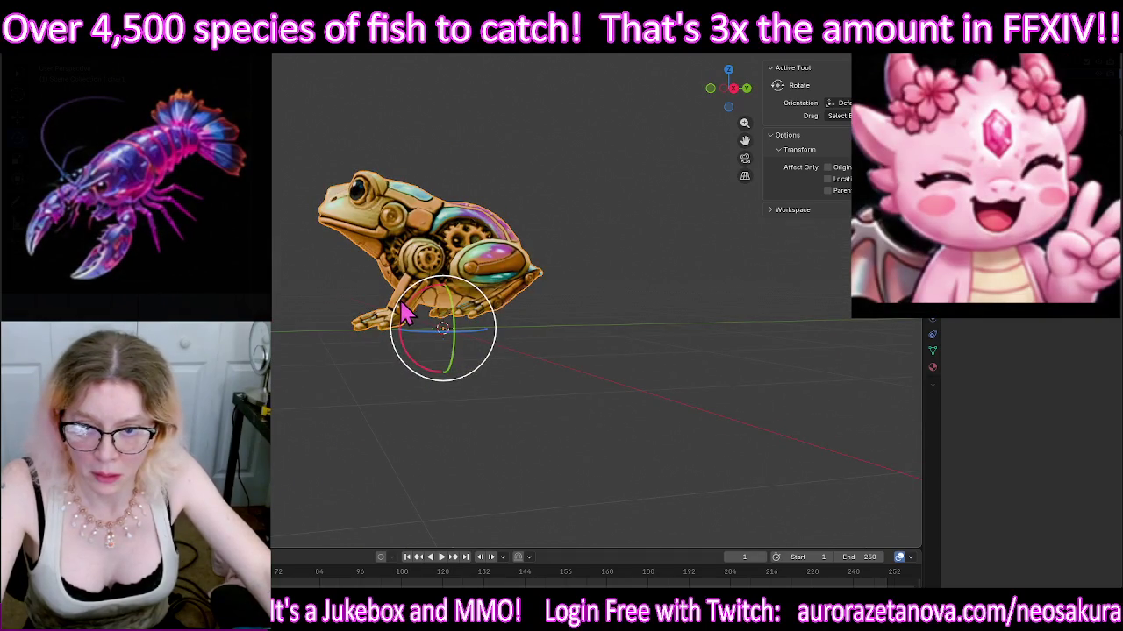
Step: Refine the frog's heading and X tilt until it sits upright facing front
mouse_move(406, 297)
middle_mouse_down()
mouse_move(341, 338)
mouse_move(436, 355)
mouse_move(404, 356)
middle_mouse_up()
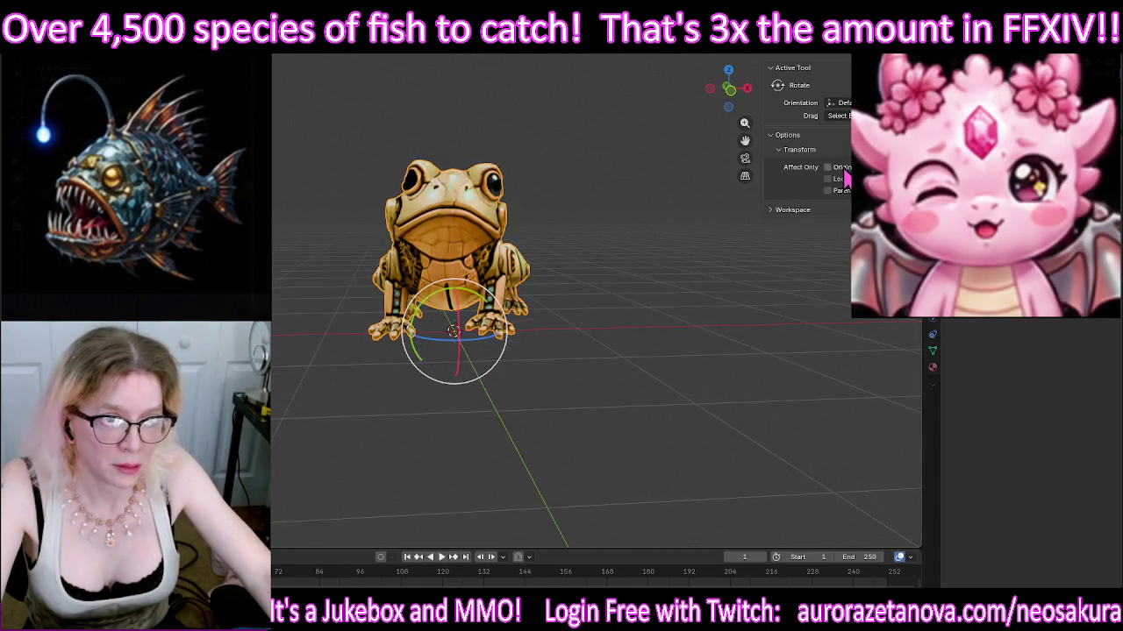
middle_click_drag(693, 279, 704, 306)
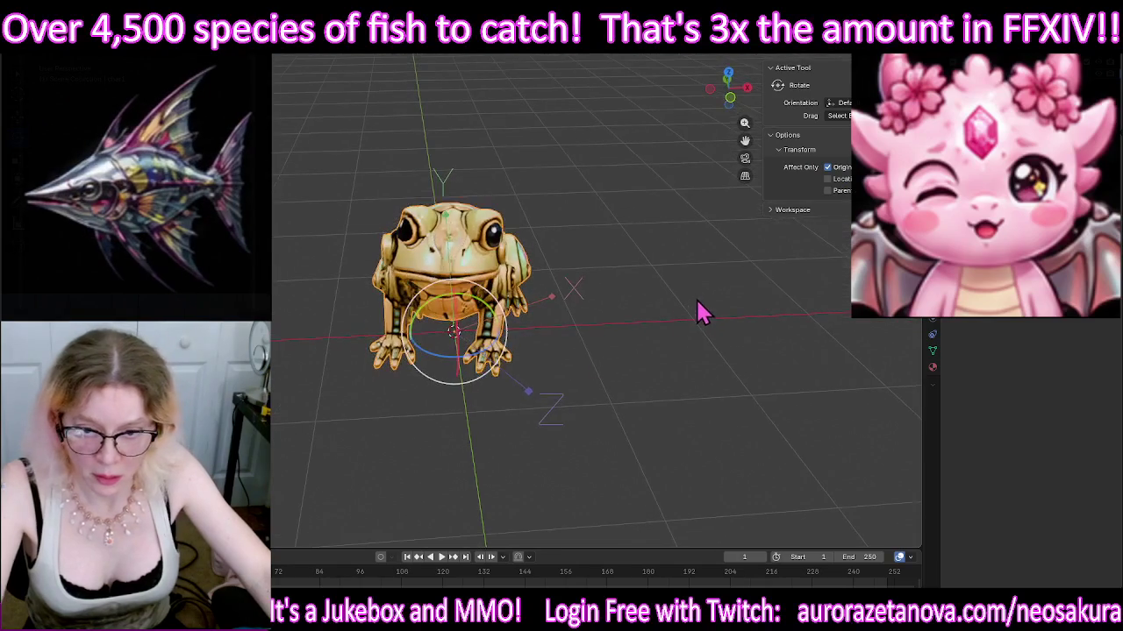
mouse_move(498, 358)
left_mouse_down()
mouse_move(482, 361)
mouse_move(487, 376)
mouse_move(463, 347)
mouse_move(611, 389)
left_mouse_up()
mouse_move(611, 389)
middle_mouse_down()
mouse_move(471, 363)
mouse_move(514, 301)
middle_mouse_up()
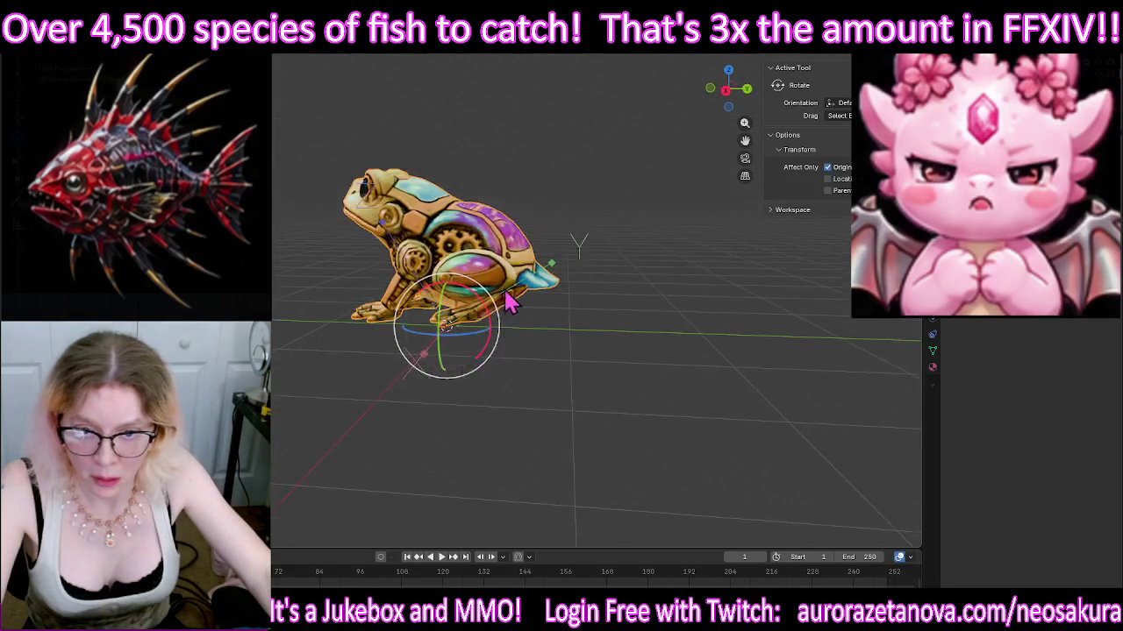
left_click_drag(482, 307, 334, 394)
middle_click_drag(334, 393, 355, 412)
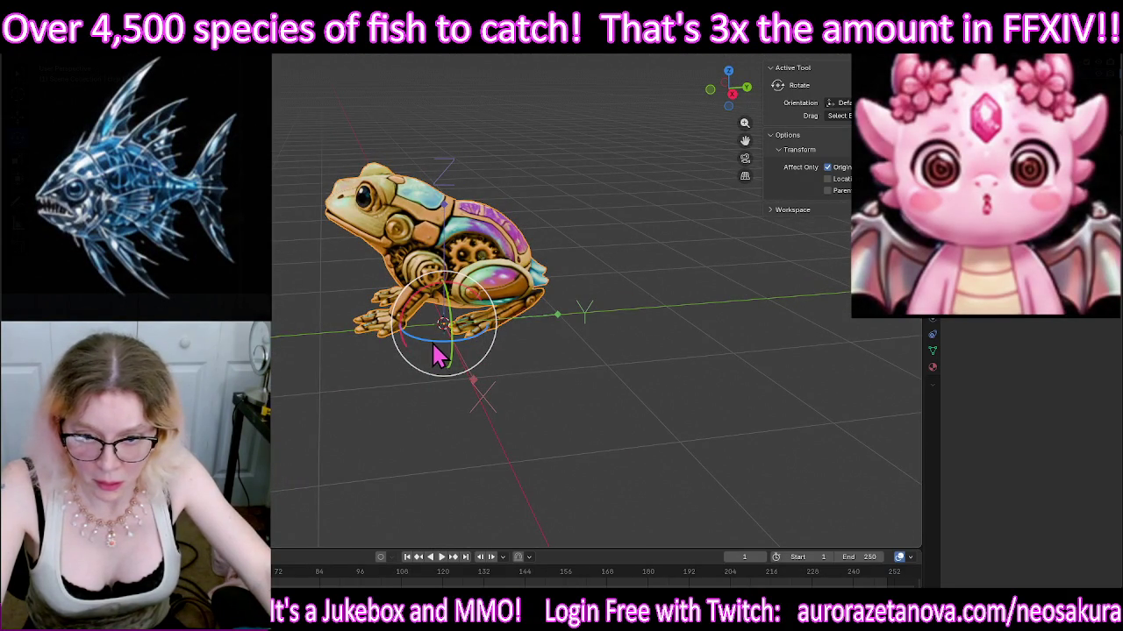
left_click_drag(432, 340, 433, 358)
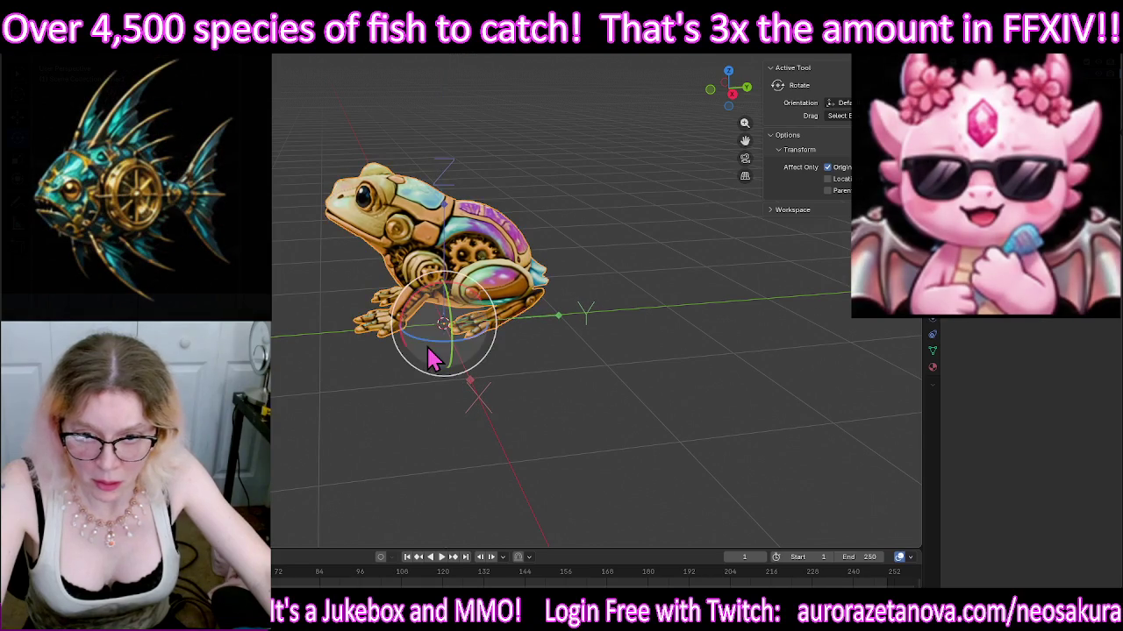
mouse_move(342, 414)
middle_mouse_down()
mouse_move(451, 426)
mouse_move(486, 406)
middle_mouse_up()
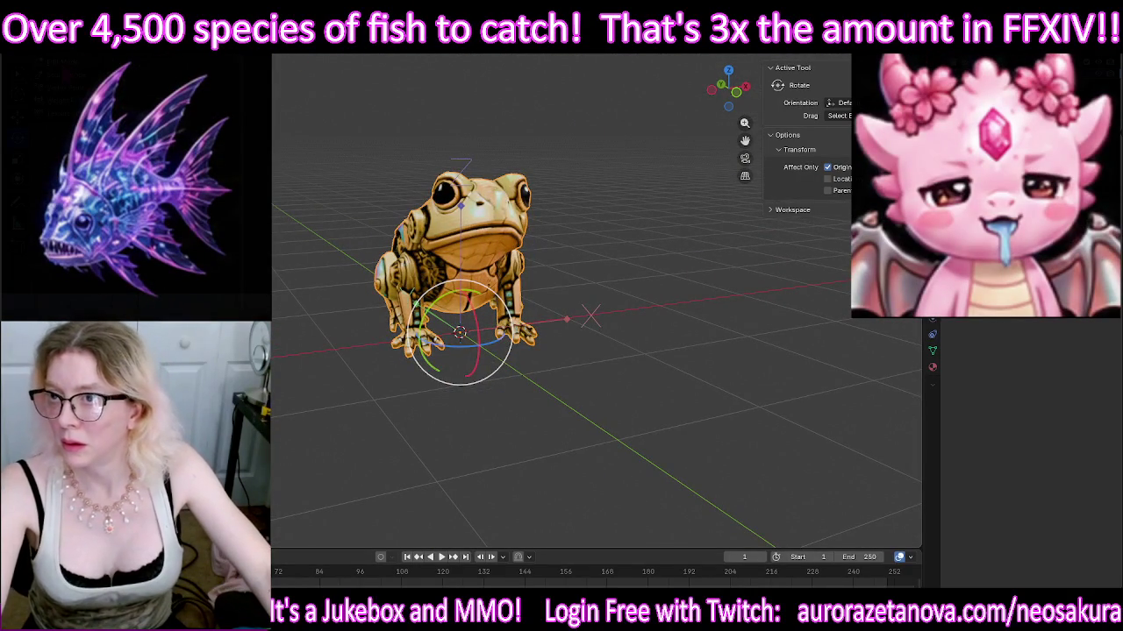
Step: Merge the frog's overlapping vertices by distance in Edit Mode
key("Tab")
key("ctrl+Tab")
left_click(332, 313)
key("Tab")
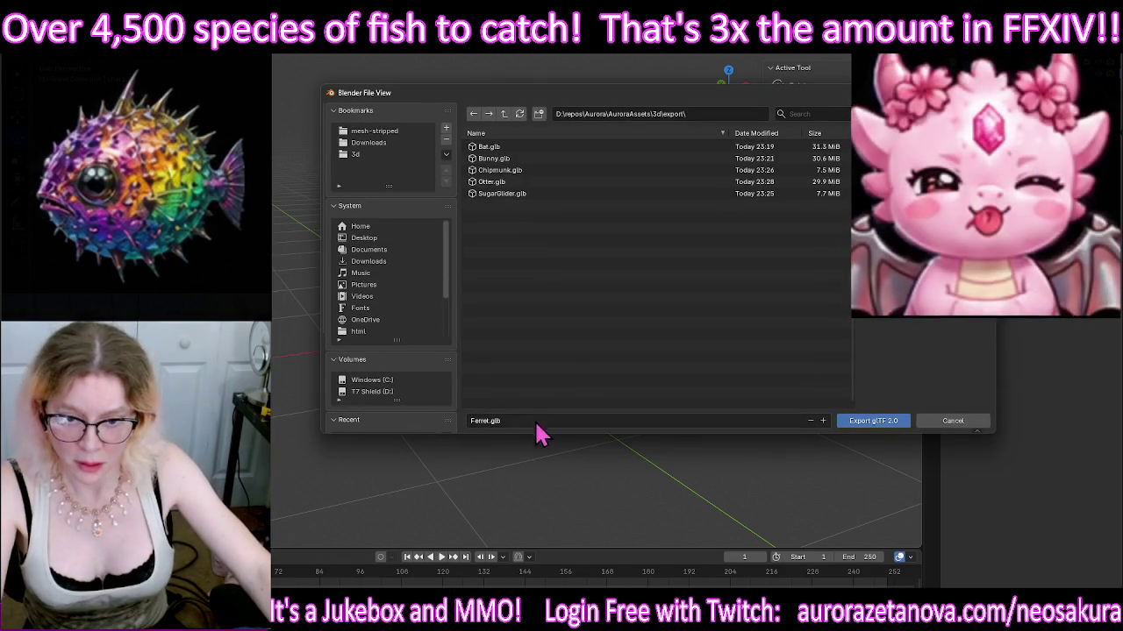
Step: Export the frog as Frog.glb and delete it from the scene
type("rog")
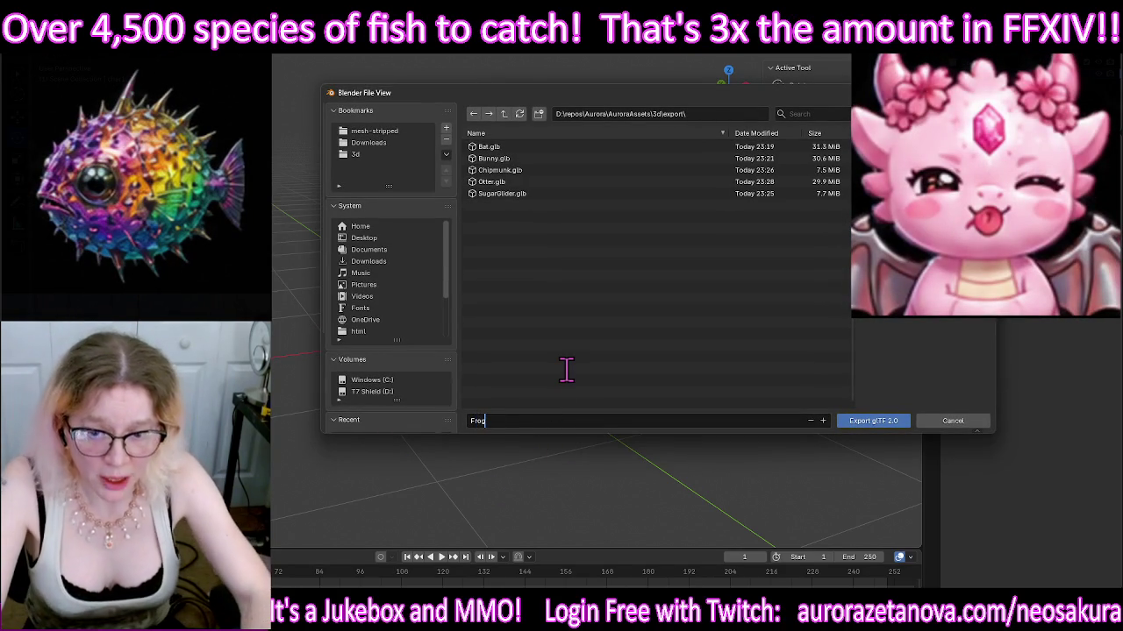
key("Return")
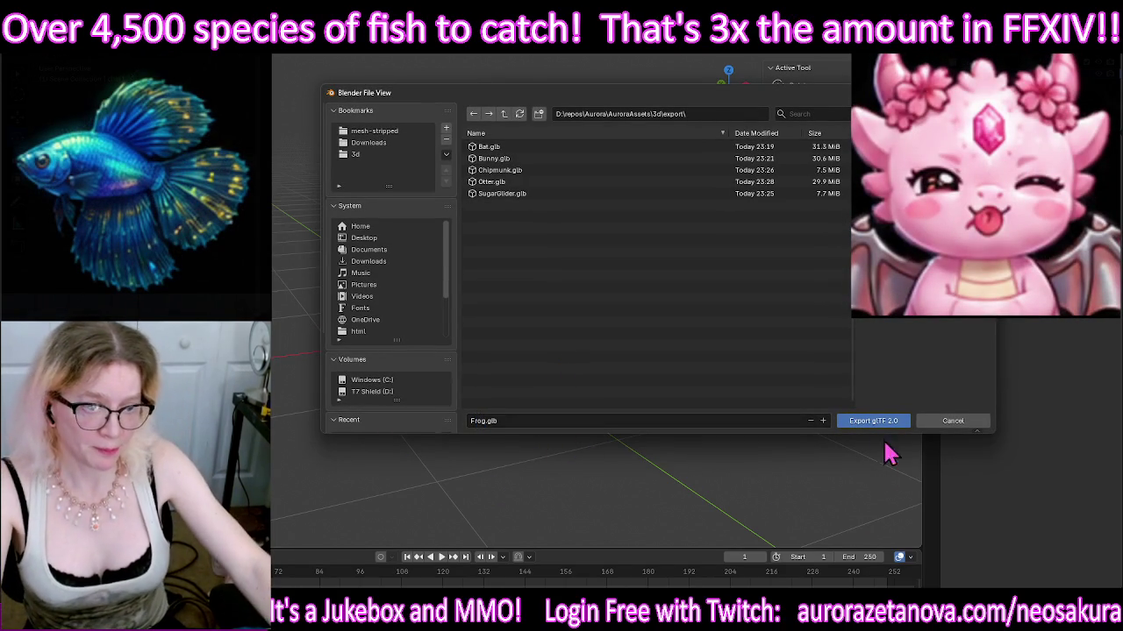
left_click(893, 424)
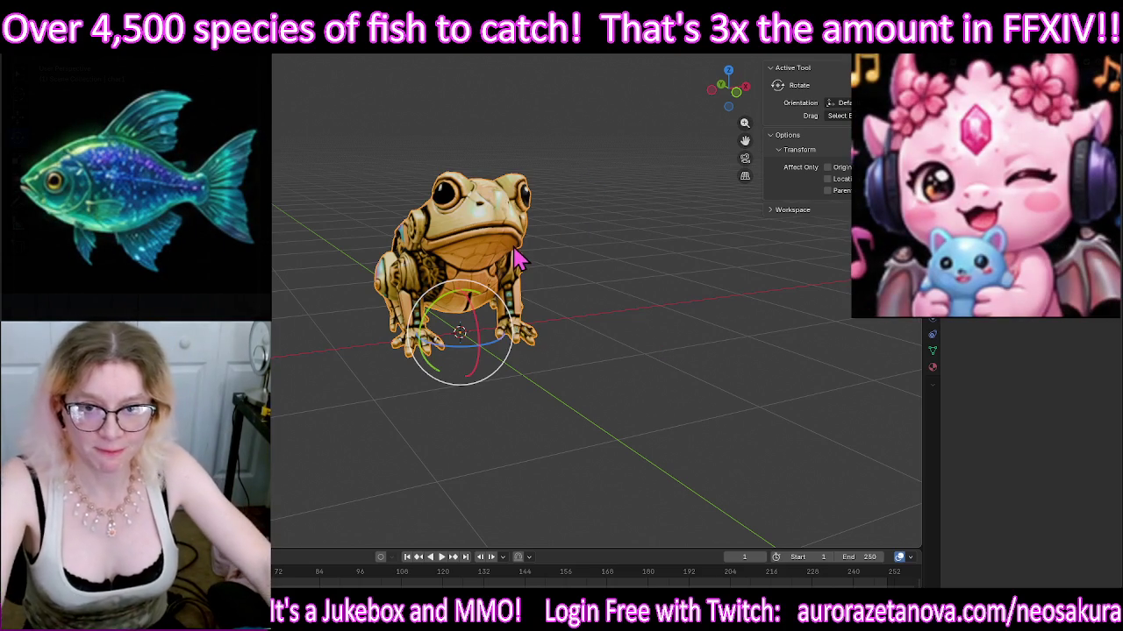
key("Delete")
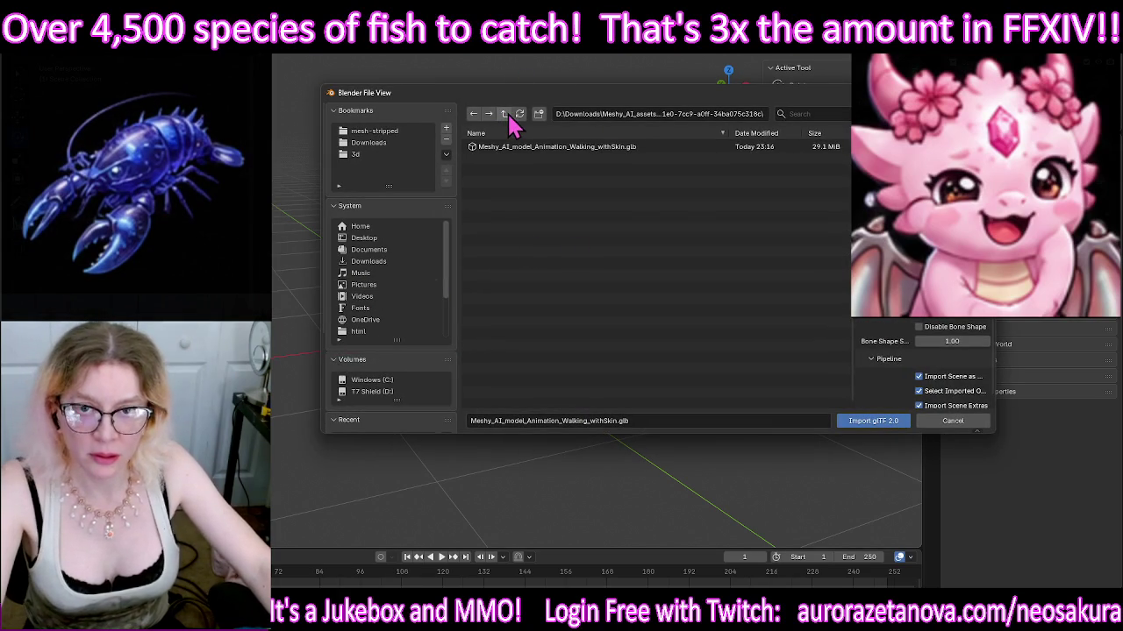
Step: Import the 28.9 MiB walking-animation GLB from the next Meshy asset folder
left_click(503, 113)
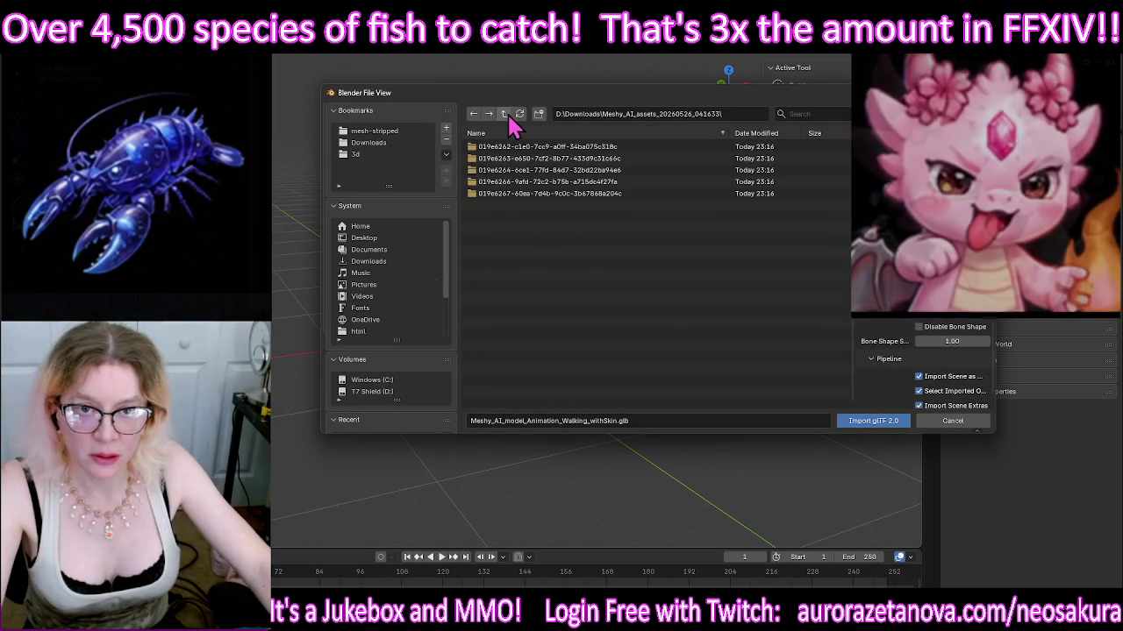
double_click(586, 147)
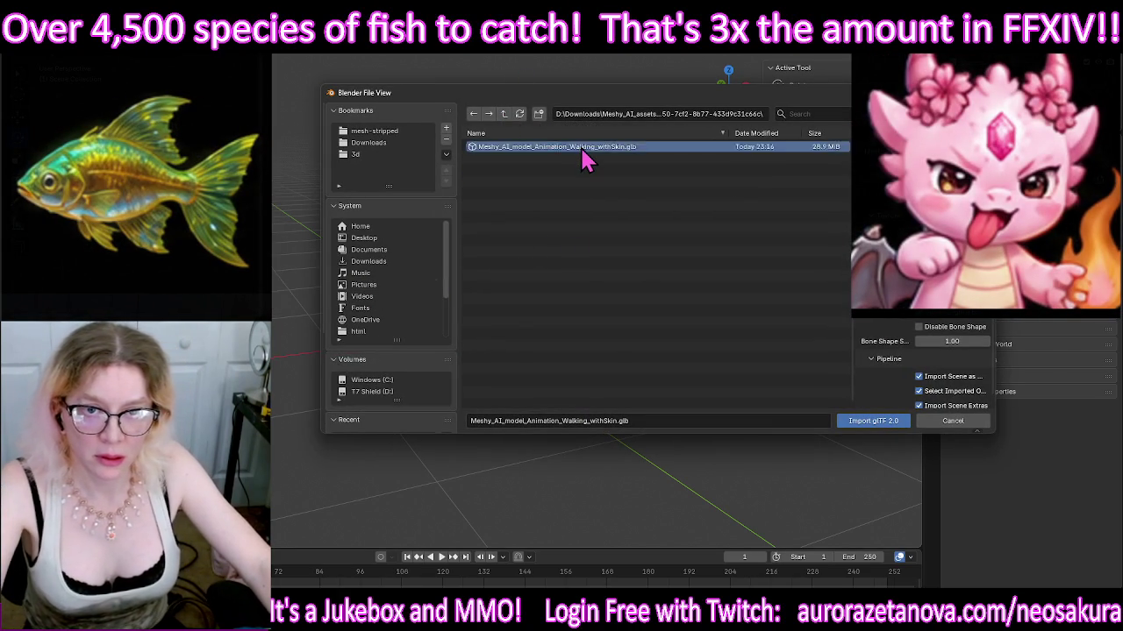
double_click(582, 149)
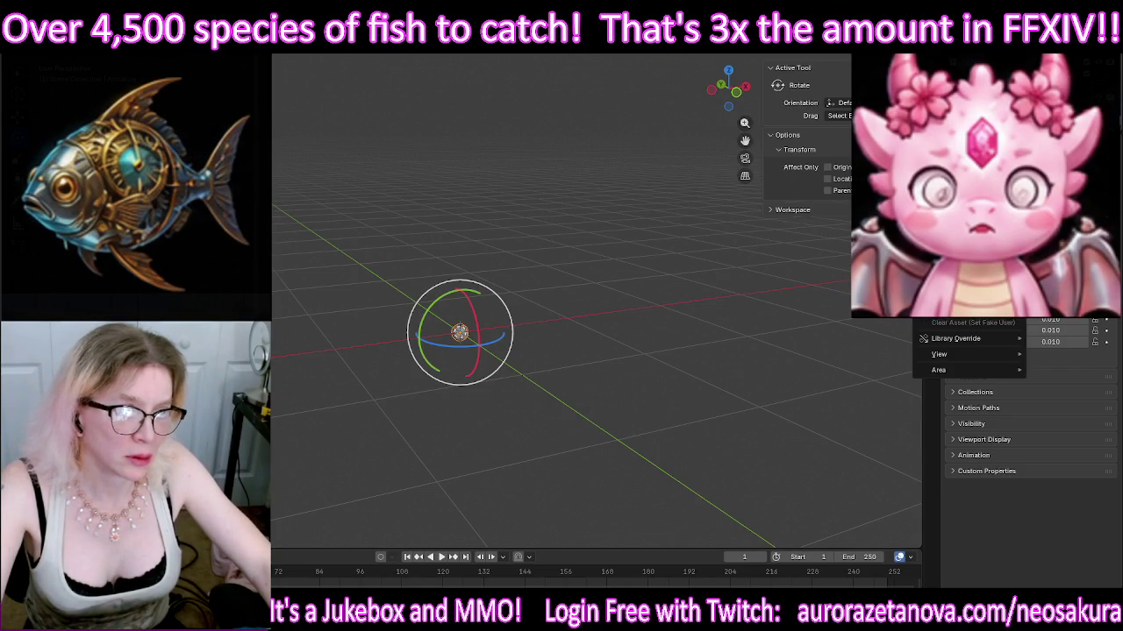
key("Escape")
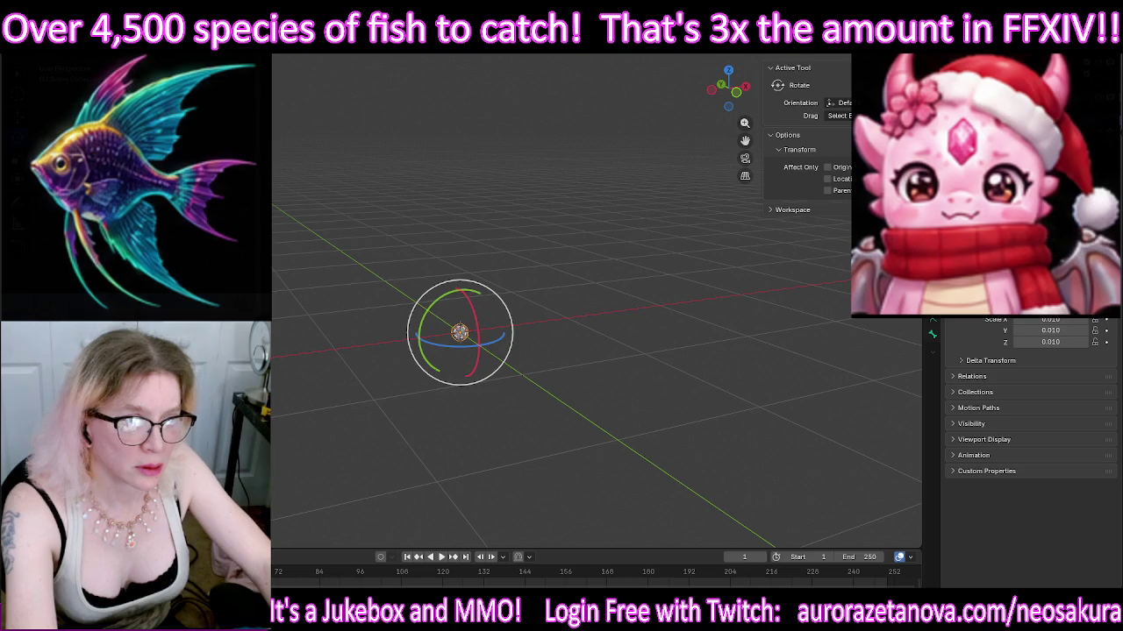
Step: Rotate the hedgehog about X, Z and Y so it stands upright facing forward
key("ctrl+z")
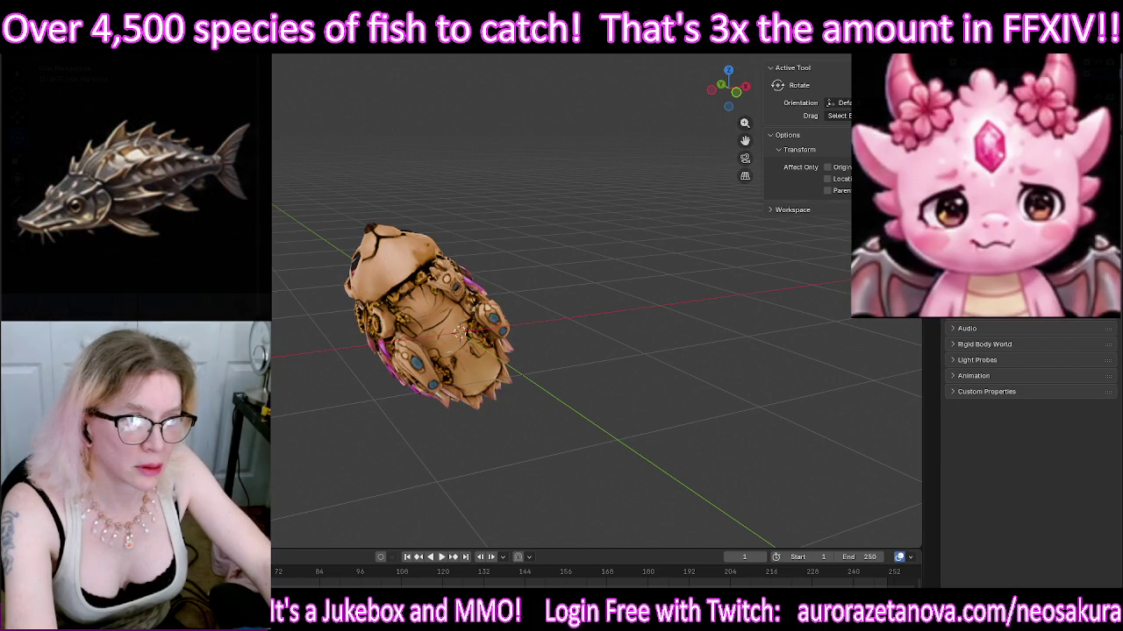
key("ctrl+z")
key("ctrl+z")
key("ctrl+shift+z")
key("ctrl+shift+z")
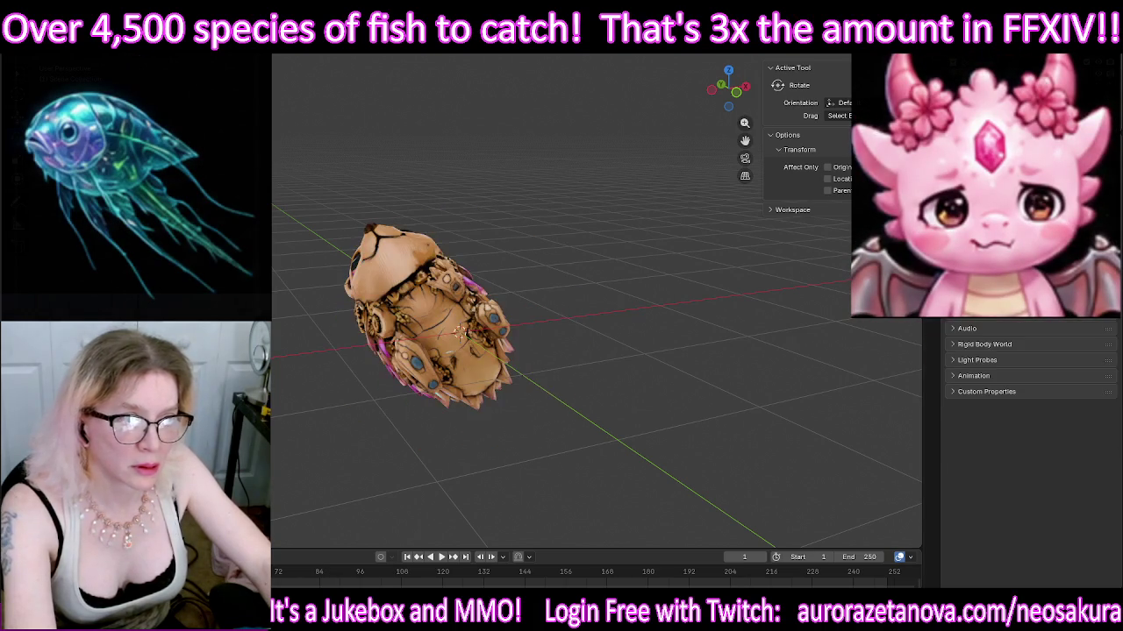
middle_click_drag(614, 250, 473, 307)
left_click(452, 324)
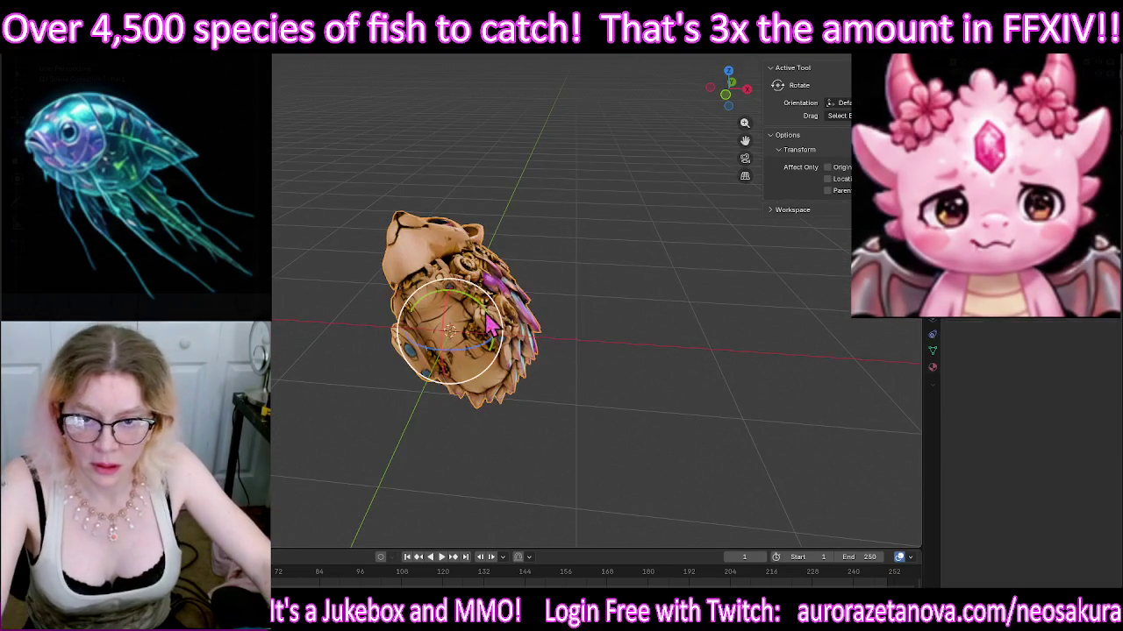
mouse_move(451, 324)
left_mouse_down()
mouse_move(470, 360)
mouse_move(412, 340)
left_mouse_up()
mouse_move(571, 365)
middle_mouse_down()
mouse_move(606, 310)
mouse_move(549, 343)
mouse_move(671, 356)
mouse_move(540, 349)
middle_mouse_up()
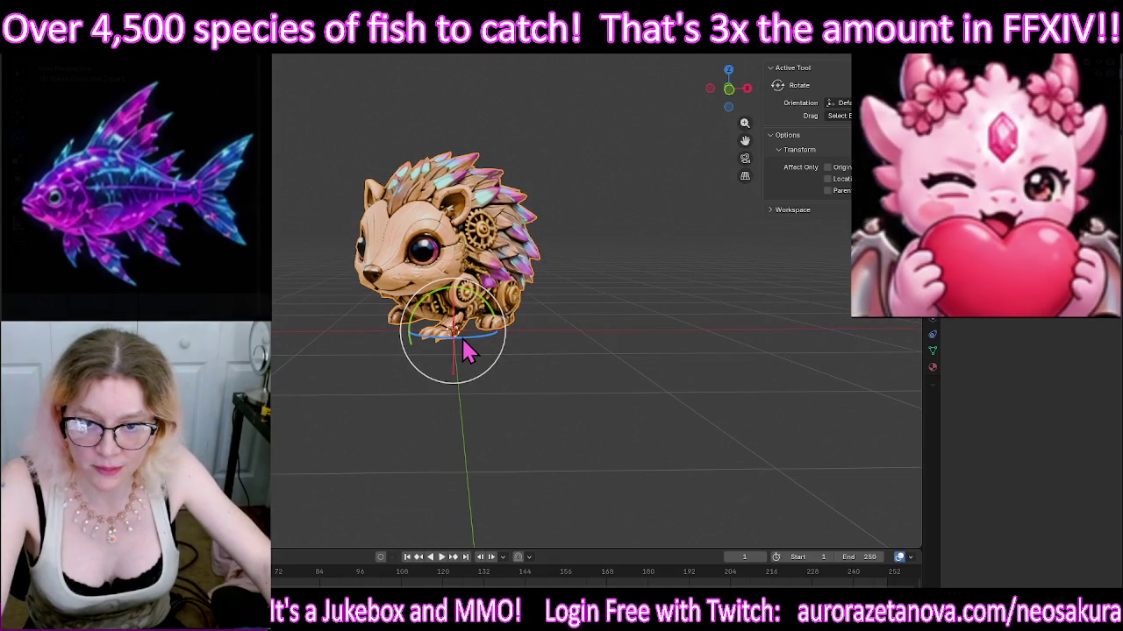
left_click_drag(466, 350, 509, 338)
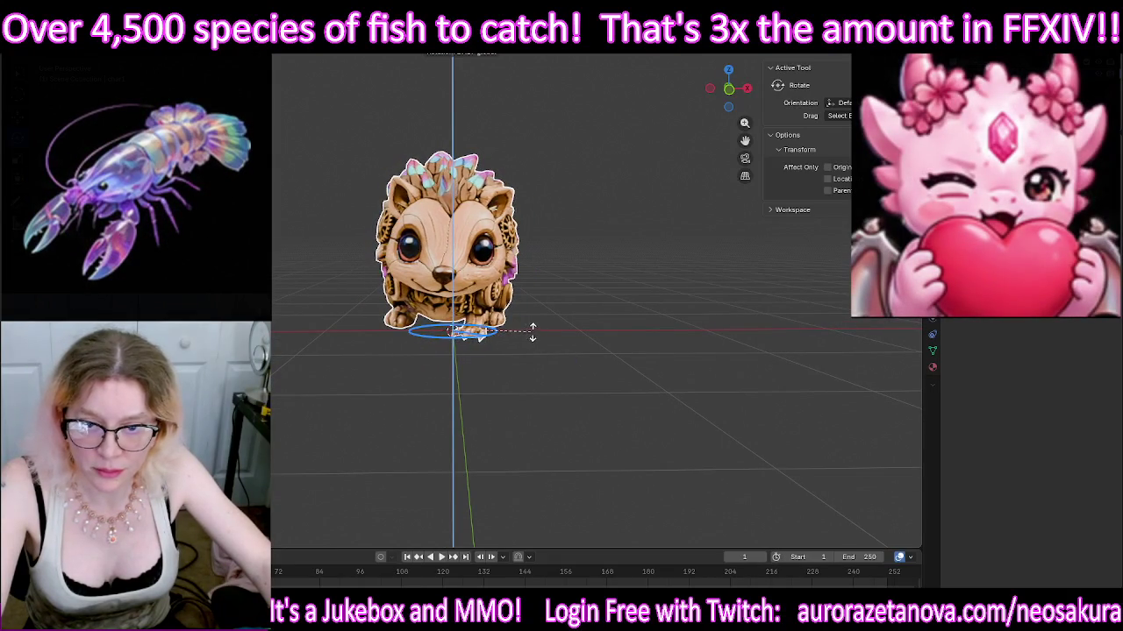
left_click_drag(421, 326, 414, 318)
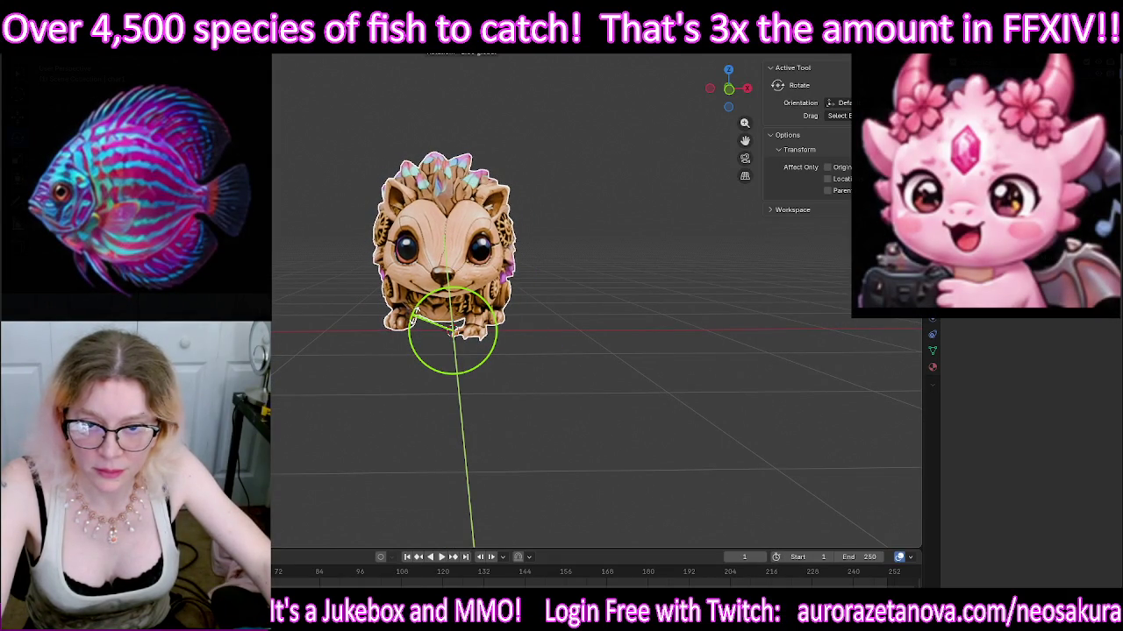
left_click_drag(412, 319, 409, 318)
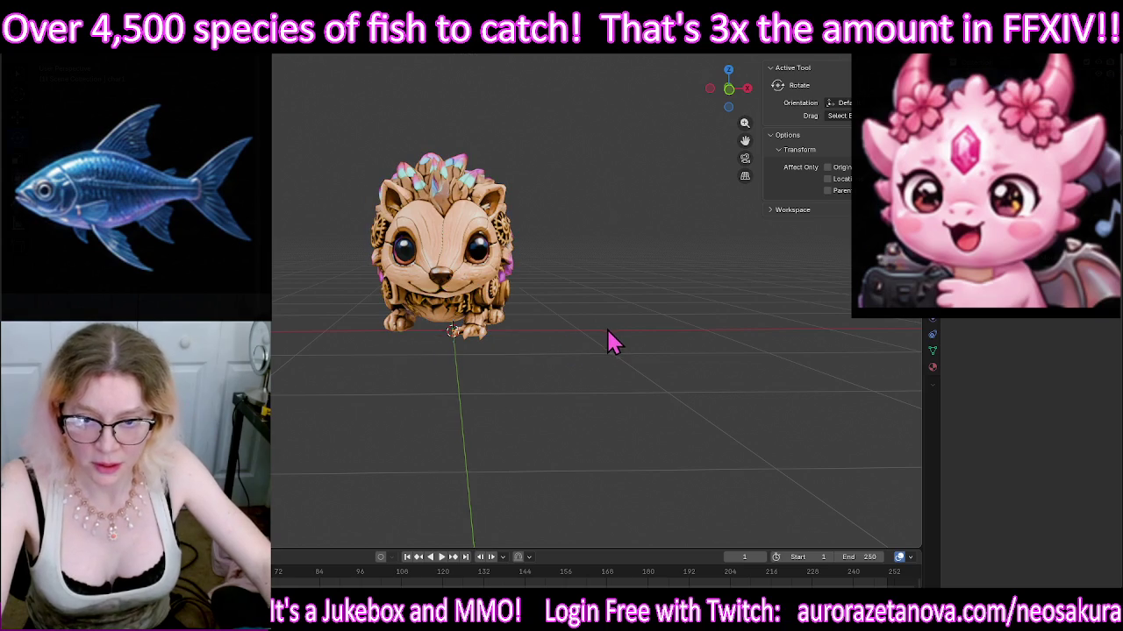
Step: With Affect Only Origins enabled, rotate the origin axes to match the hedgehog, then enter Edit Mode
left_click(827, 167)
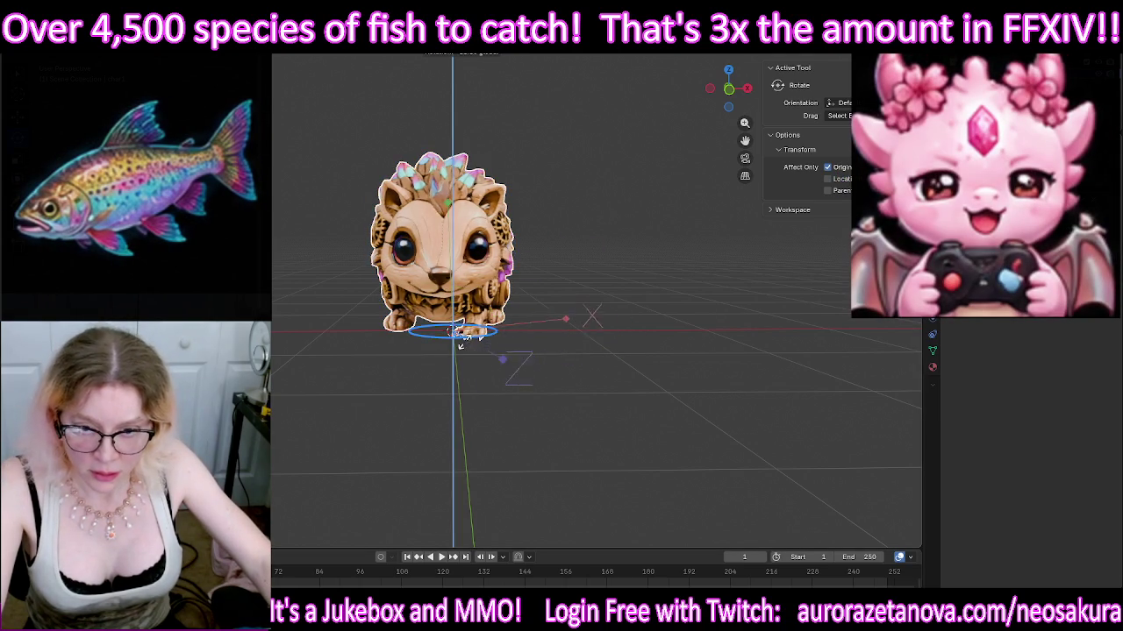
left_click_drag(460, 345, 467, 349)
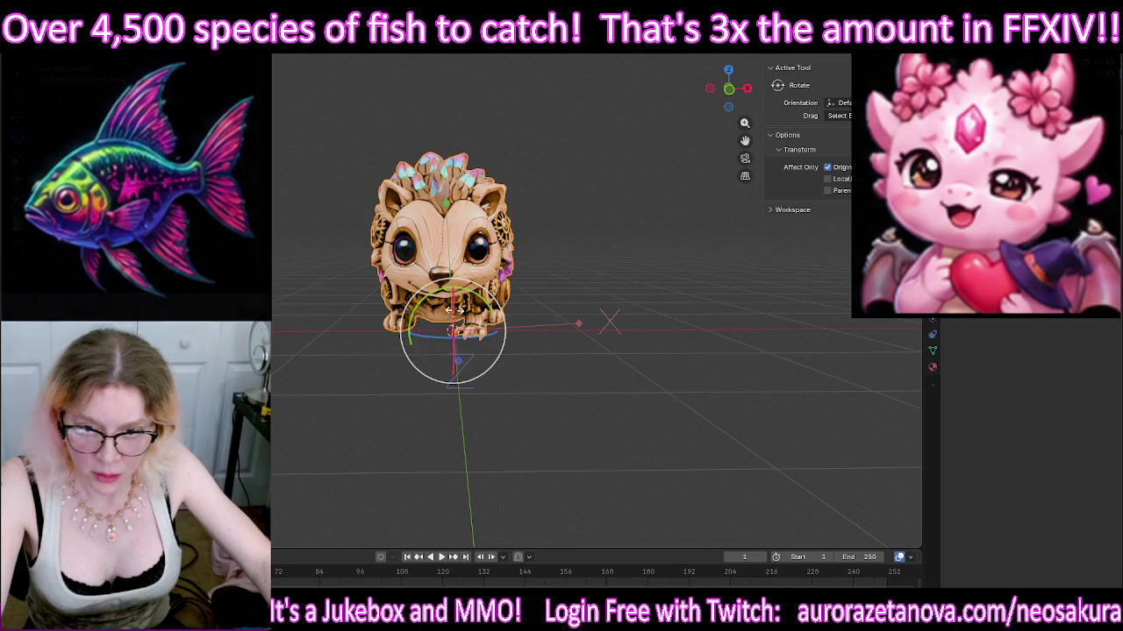
middle_click_drag(629, 251, 564, 250)
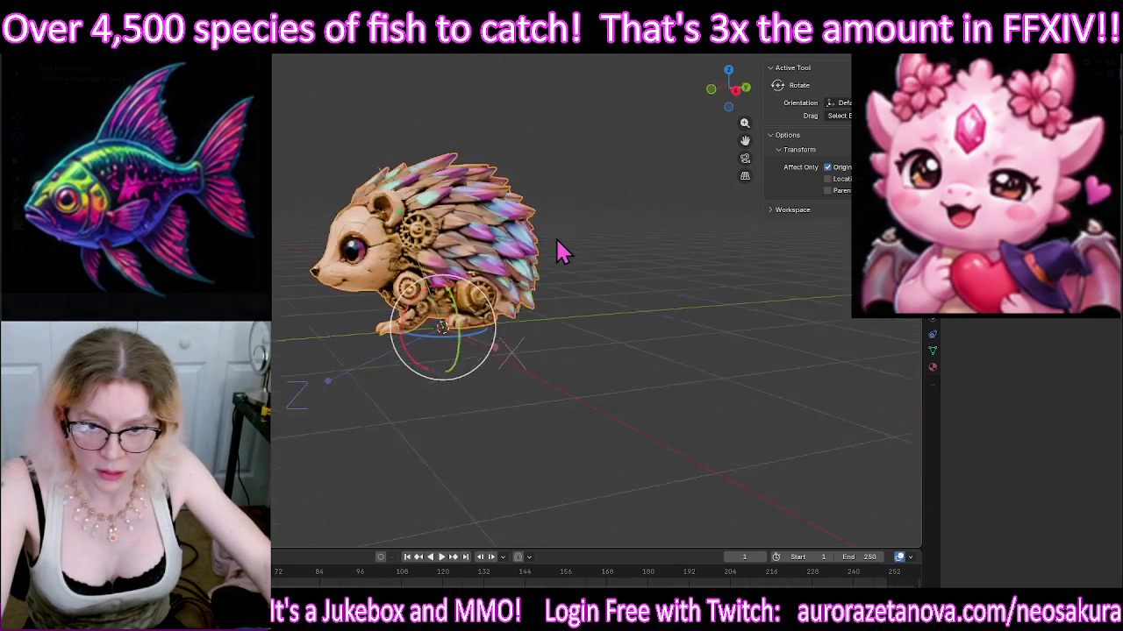
mouse_move(433, 296)
left_mouse_down()
mouse_move(465, 297)
mouse_move(485, 323)
left_mouse_up()
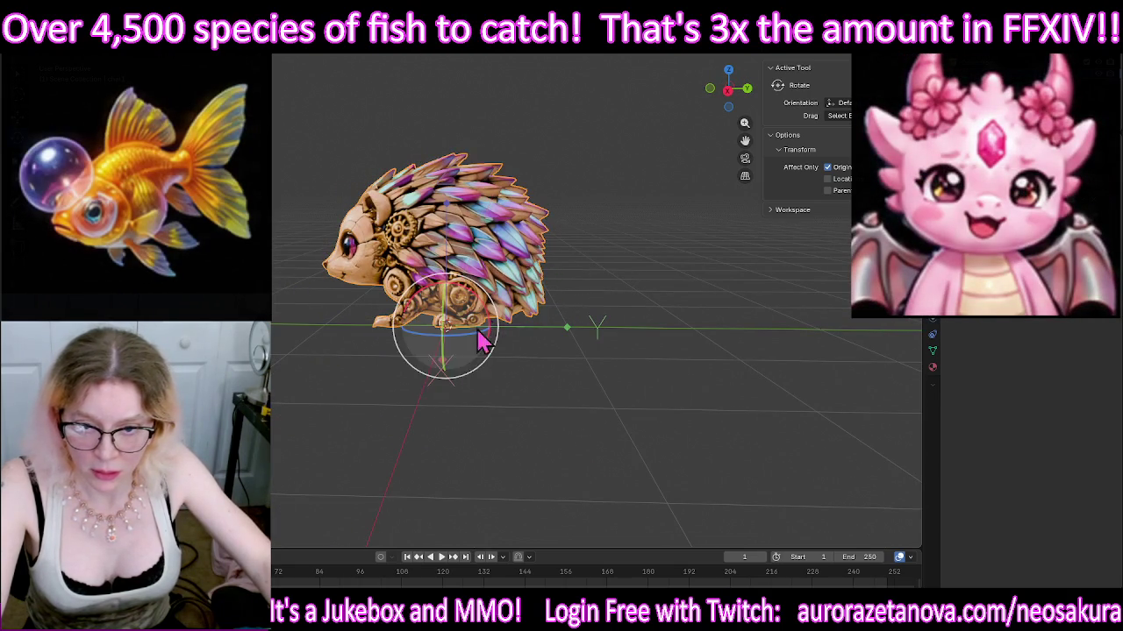
mouse_move(376, 406)
middle_mouse_down()
mouse_move(436, 421)
mouse_move(483, 346)
middle_mouse_up()
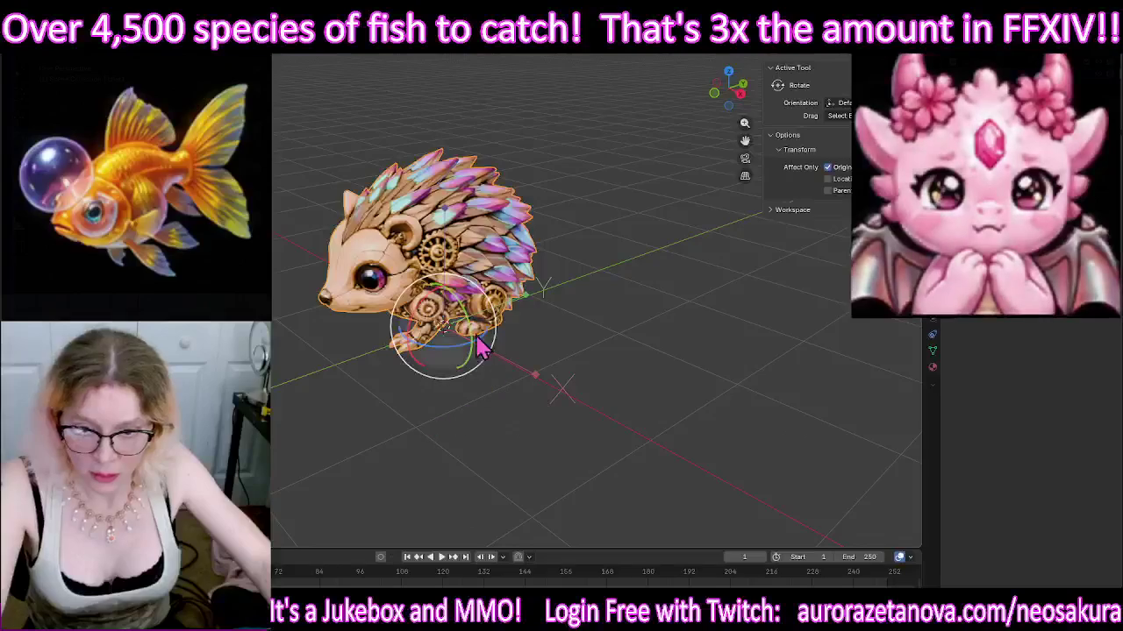
left_click_drag(456, 345, 452, 345)
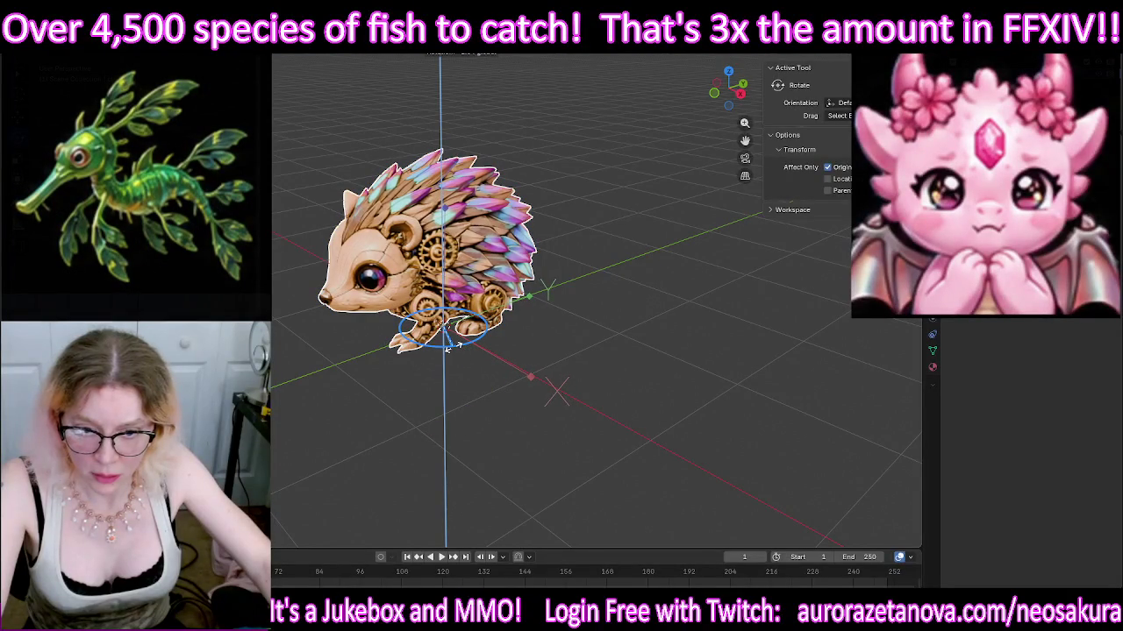
mouse_move(390, 430)
middle_mouse_down()
mouse_move(431, 409)
mouse_move(476, 406)
middle_mouse_up()
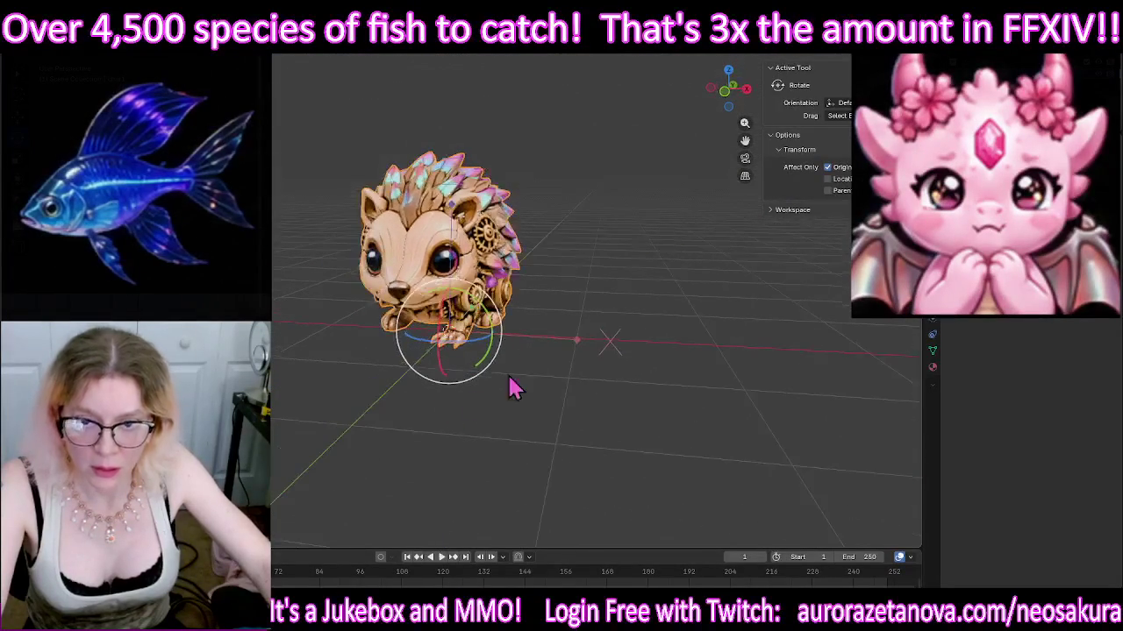
key("Tab")
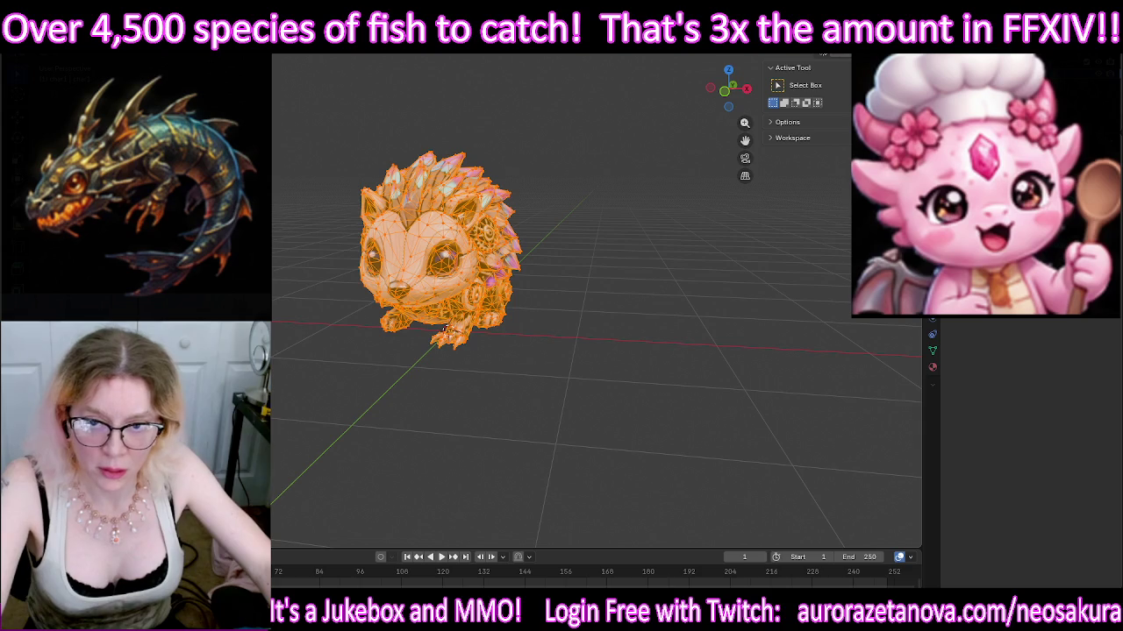
Step: Export the hedgehog as Hedgehog.glb and delete it from the scene
key("Tab")
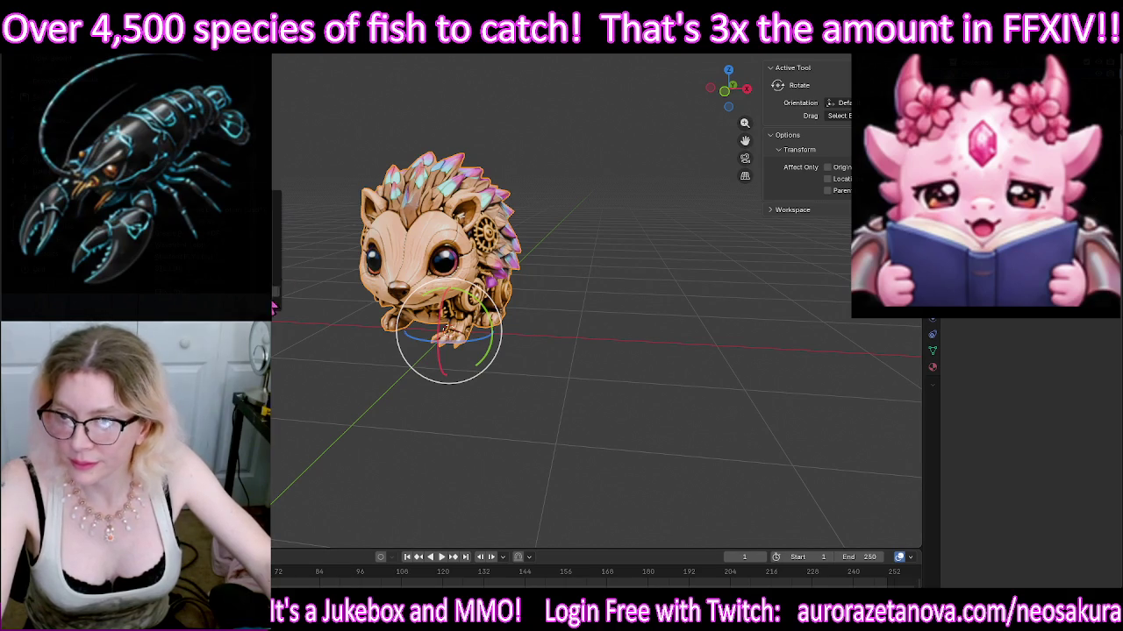
left_click(279, 283)
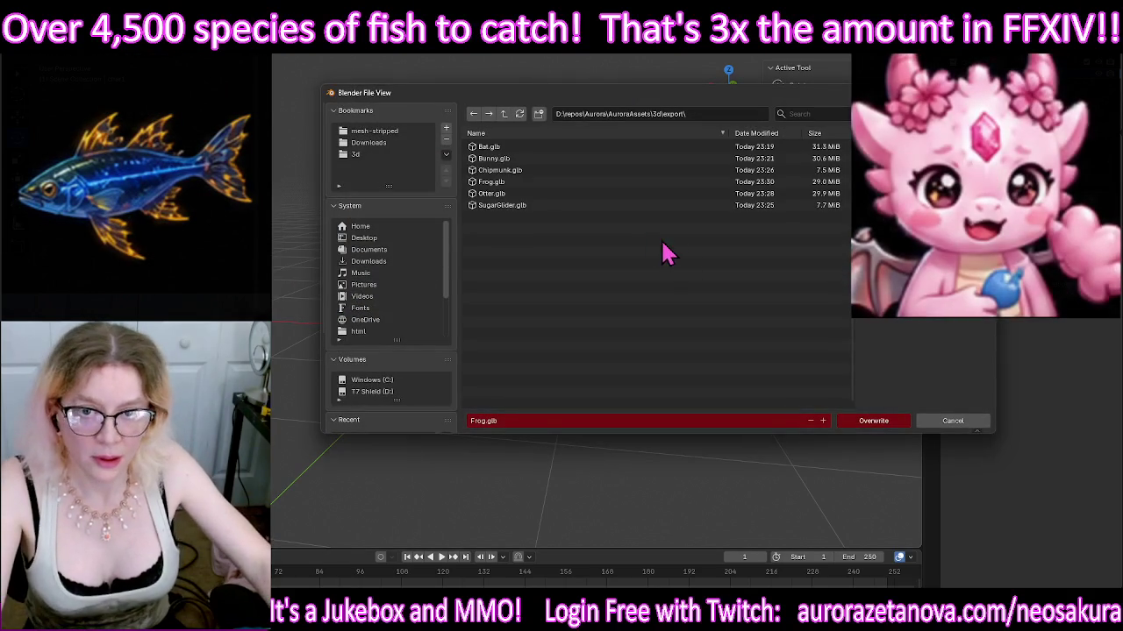
left_click(533, 423)
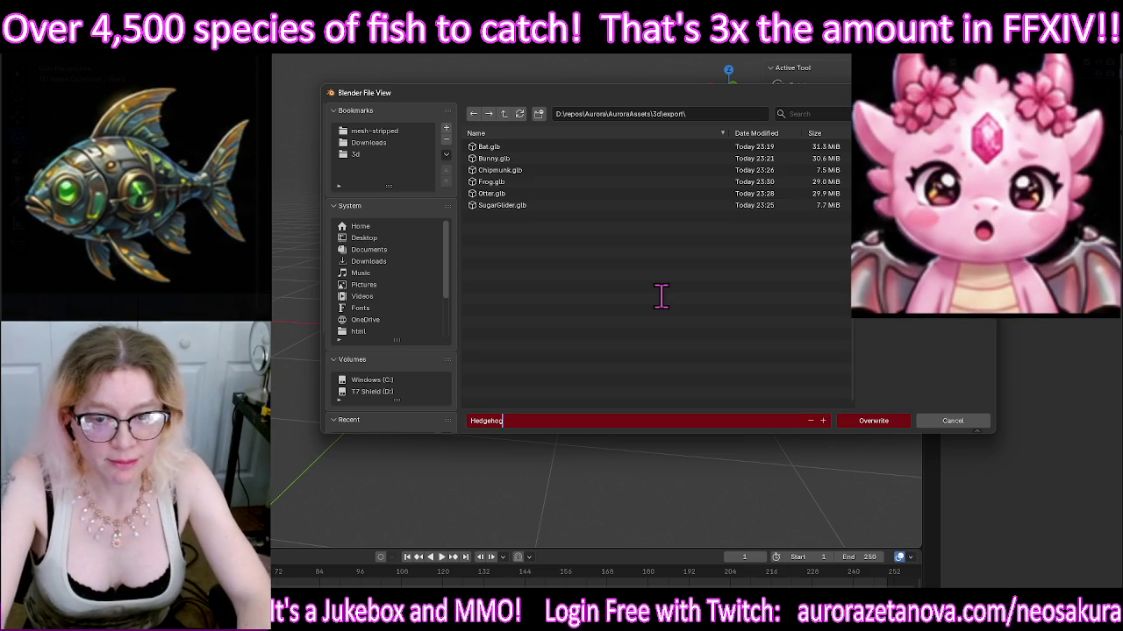
key("Return")
key("Return")
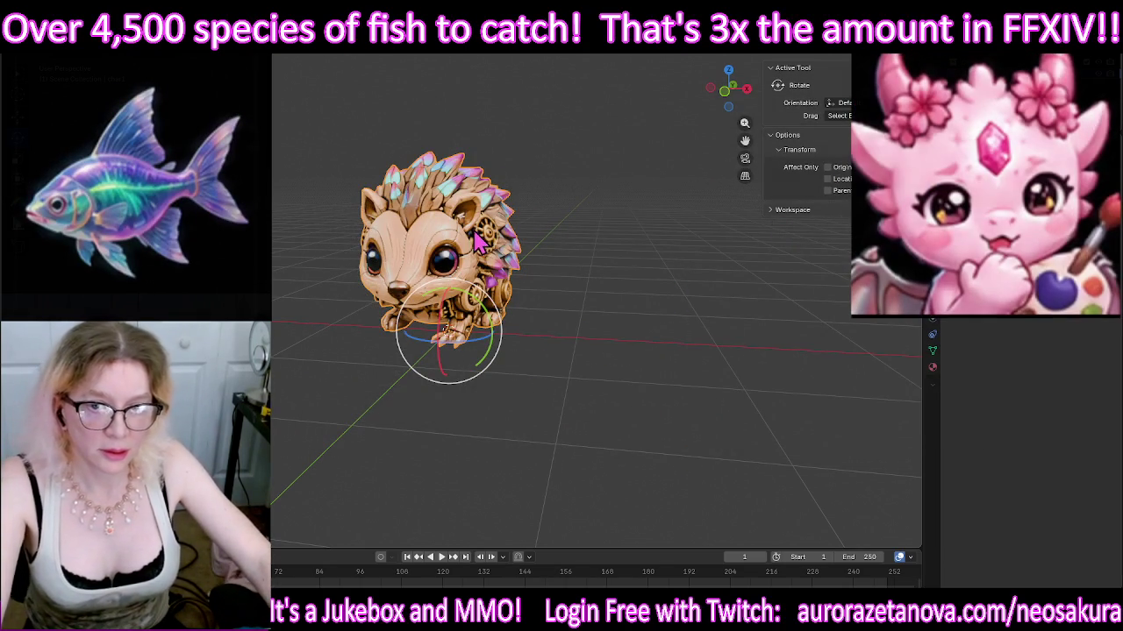
key("Delete")
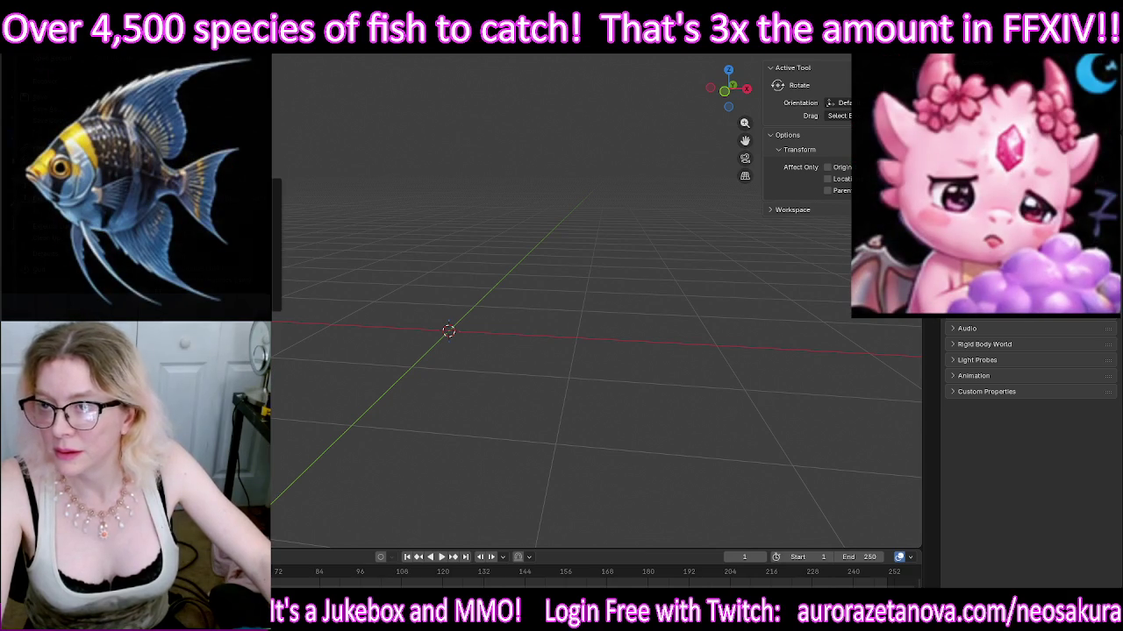
Step: Delete the already-used asset folder and import the next walking-model GLB
left_click(438, 228)
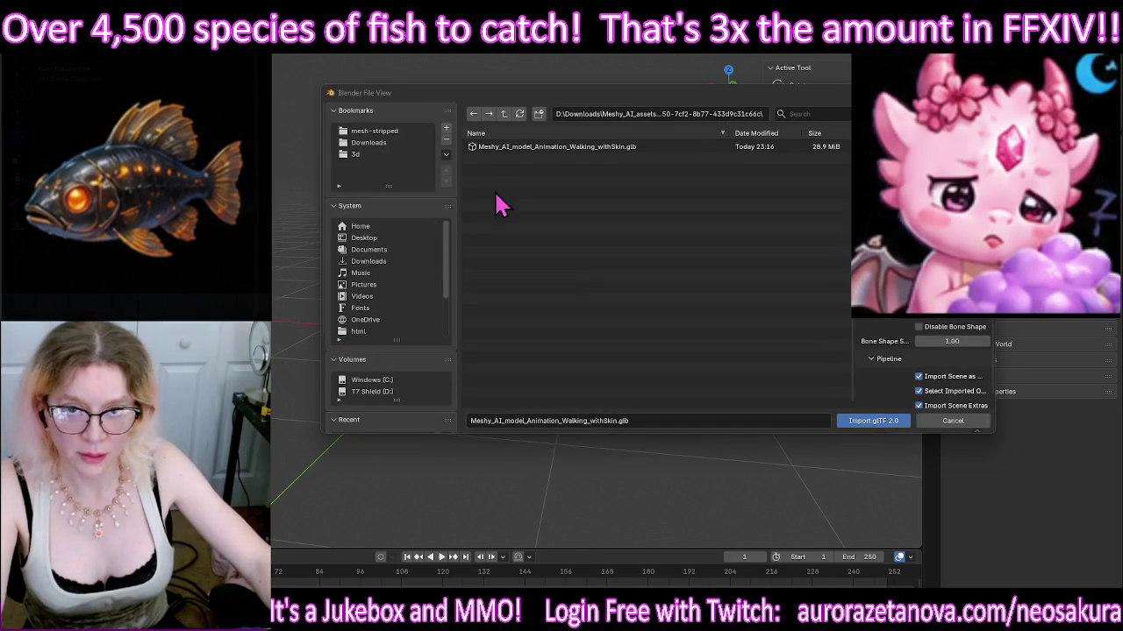
left_click(503, 113)
left_click(605, 148)
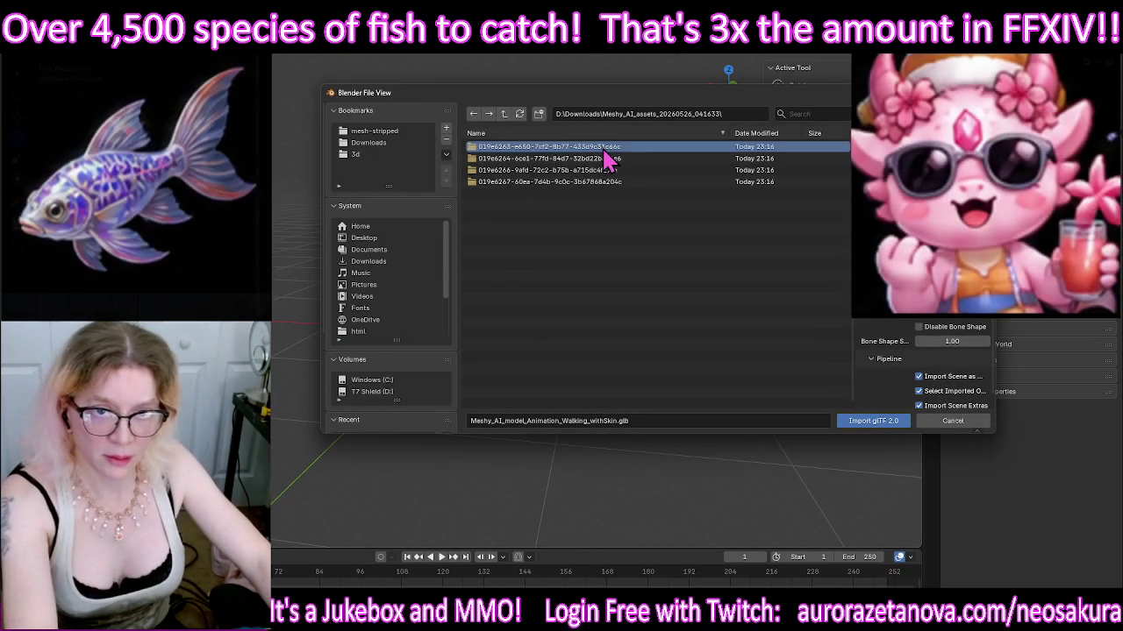
key("Delete")
left_click(584, 147)
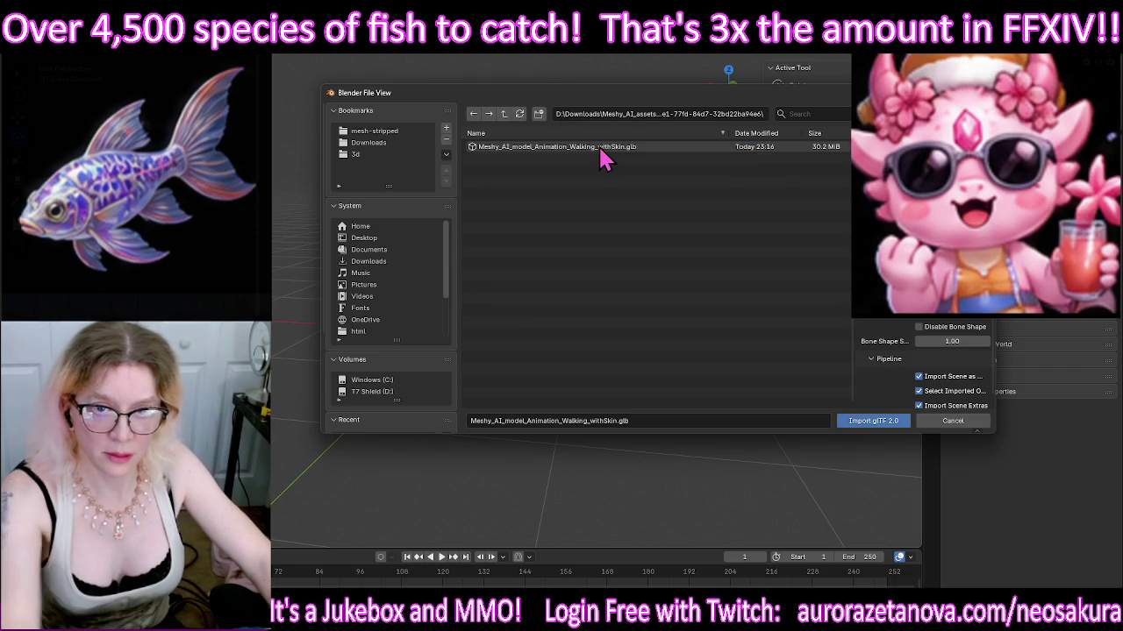
double_click(600, 147)
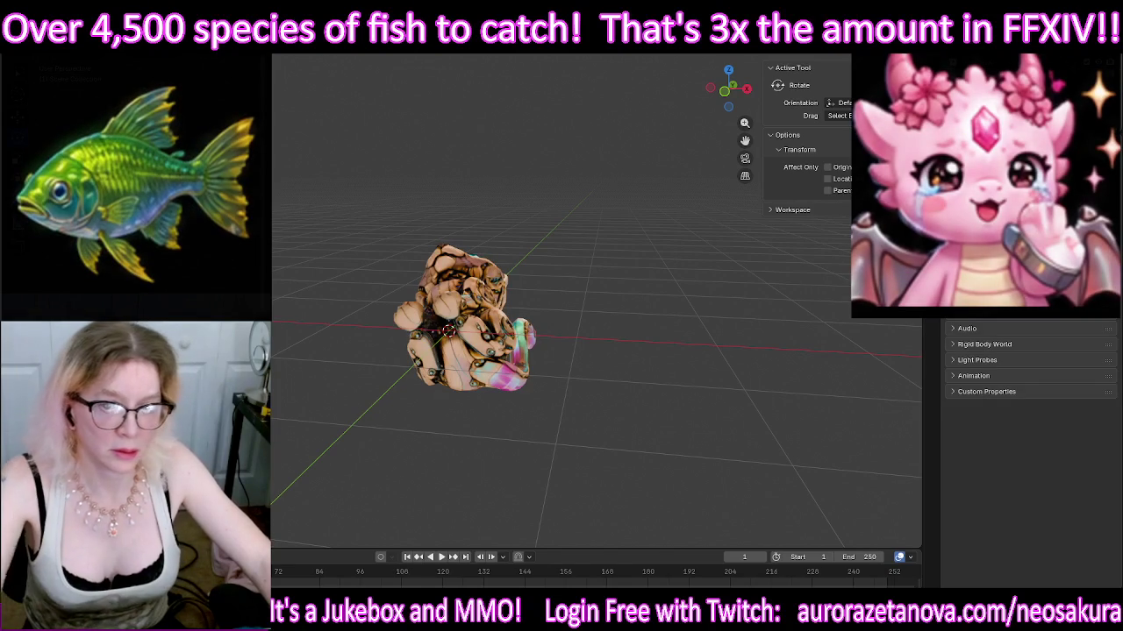
Step: Rotate the cat upright around X and turn it about its vertical axis to face forward
left_click(465, 300)
left_click_drag(445, 326, 458, 355)
mouse_move(572, 331)
middle_mouse_down()
mouse_move(500, 323)
mouse_move(508, 339)
middle_mouse_up()
left_click_drag(507, 338, 403, 307)
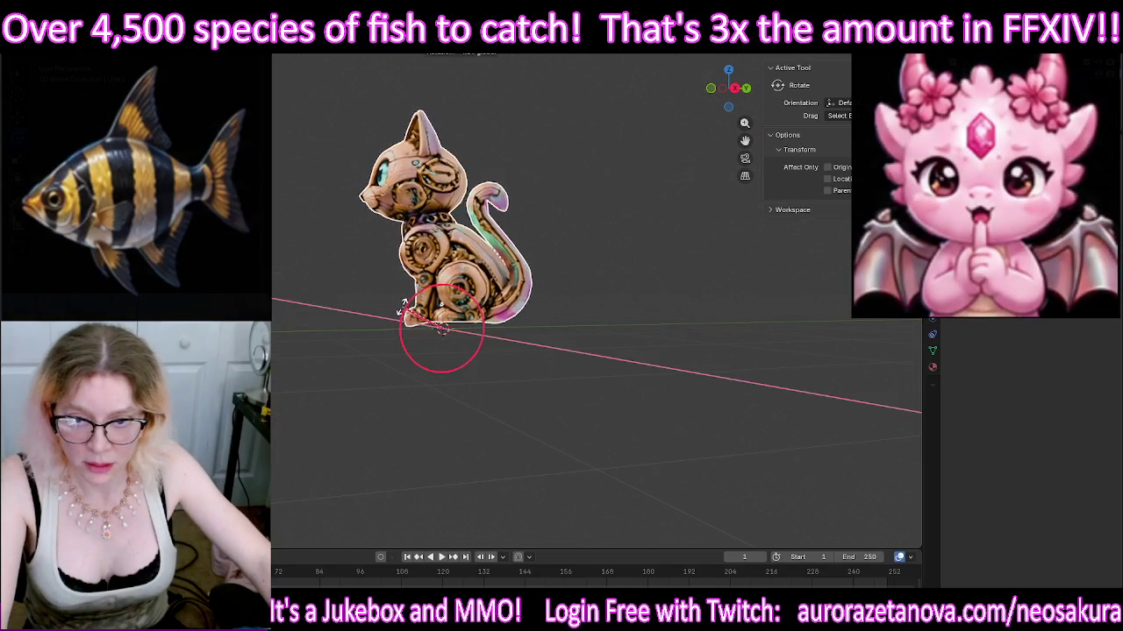
left_click(404, 309)
middle_click_drag(312, 333, 431, 345)
mouse_move(441, 349)
left_mouse_down()
mouse_move(449, 341)
mouse_move(596, 394)
left_mouse_up()
mouse_move(684, 325)
middle_mouse_down()
mouse_move(521, 343)
mouse_move(678, 336)
middle_mouse_up()
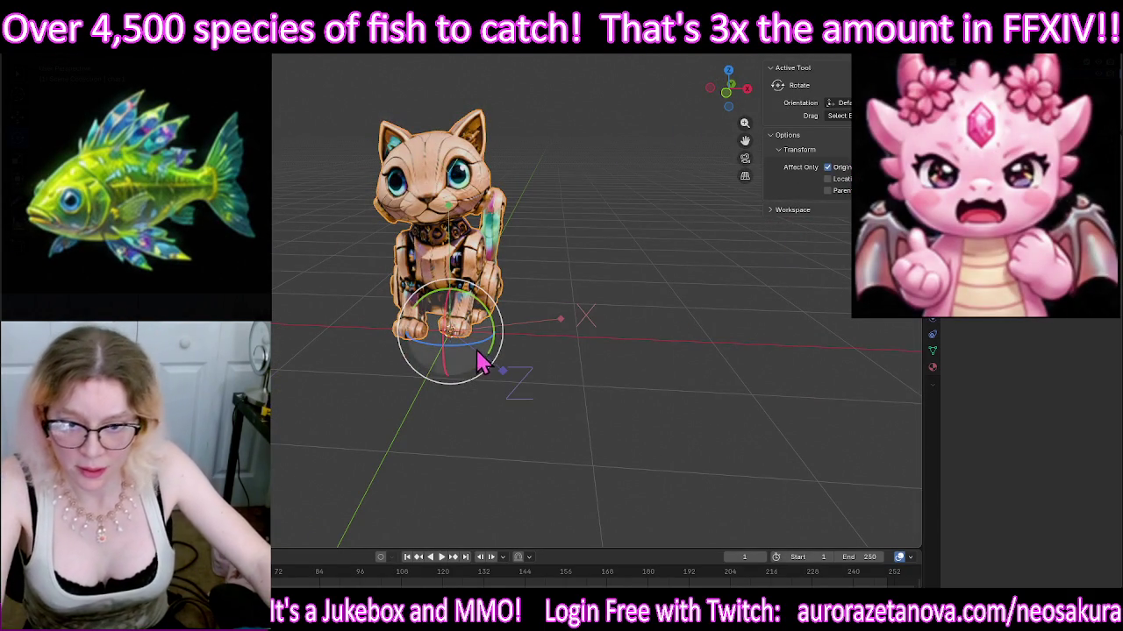
Step: Rotate only the origin around the vertical and X axes to match the cat, then enter Edit Mode
key("ctrl+period")
left_click_drag(474, 347, 457, 349)
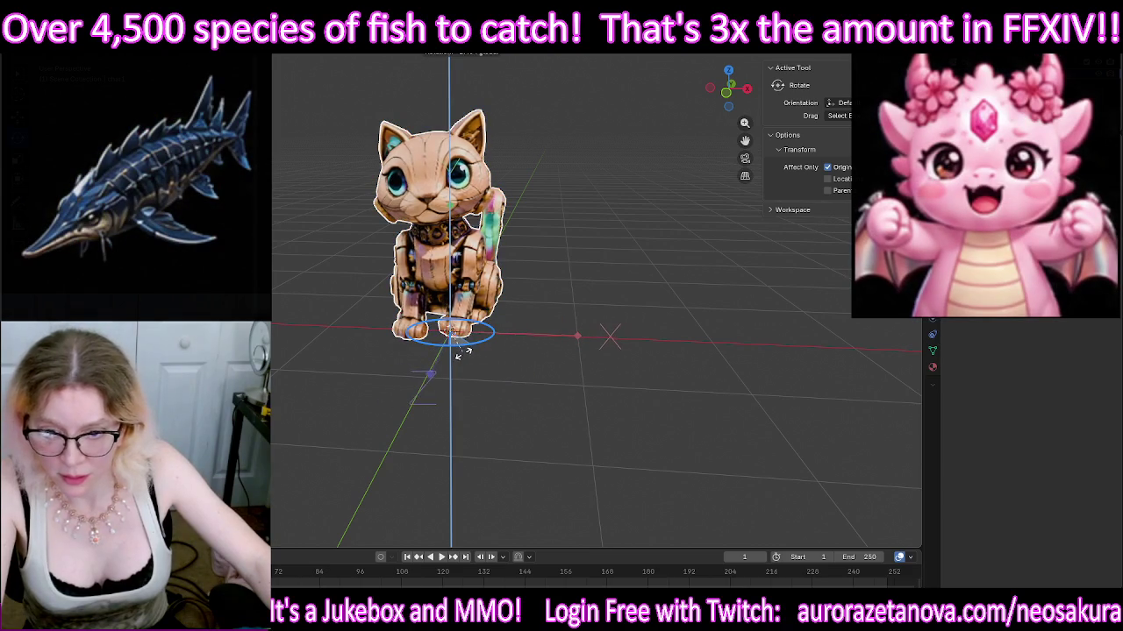
mouse_move(468, 368)
middle_mouse_down()
mouse_move(541, 279)
mouse_move(491, 293)
middle_mouse_up()
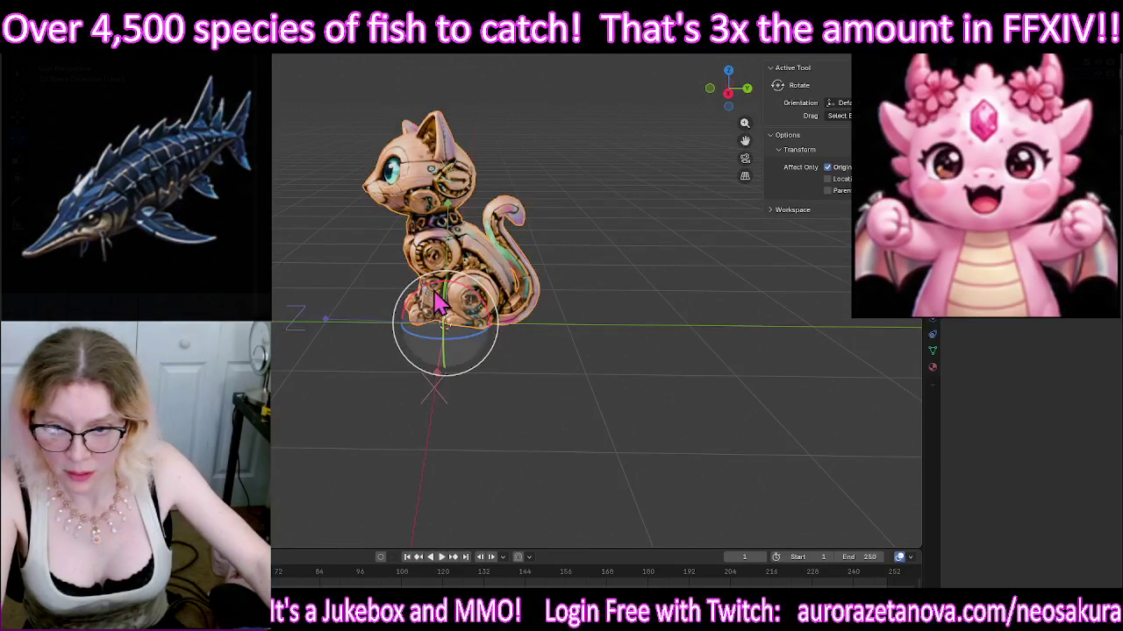
left_click_drag(478, 297, 504, 368)
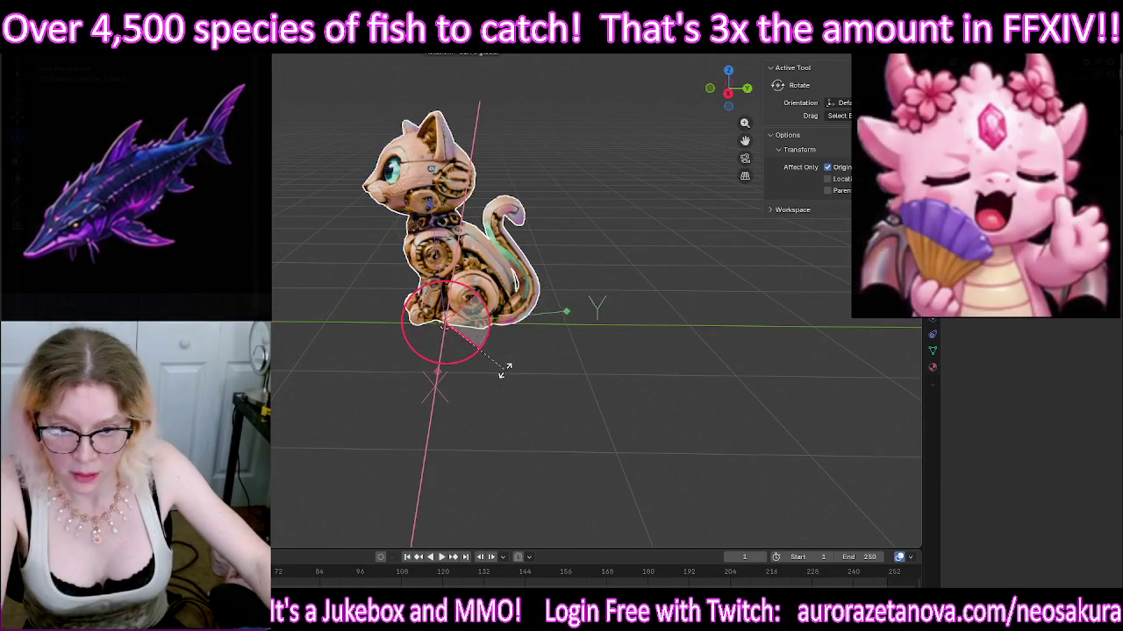
left_click_drag(500, 379, 501, 380)
mouse_move(289, 494)
middle_mouse_down()
mouse_move(315, 355)
mouse_move(421, 356)
middle_mouse_up()
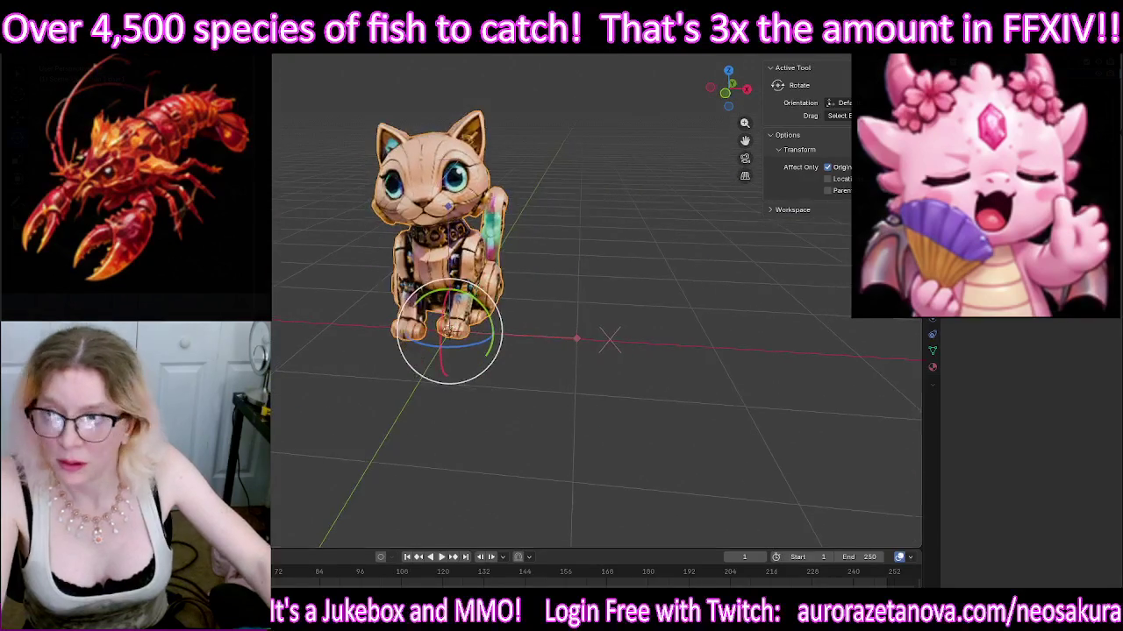
key("Tab")
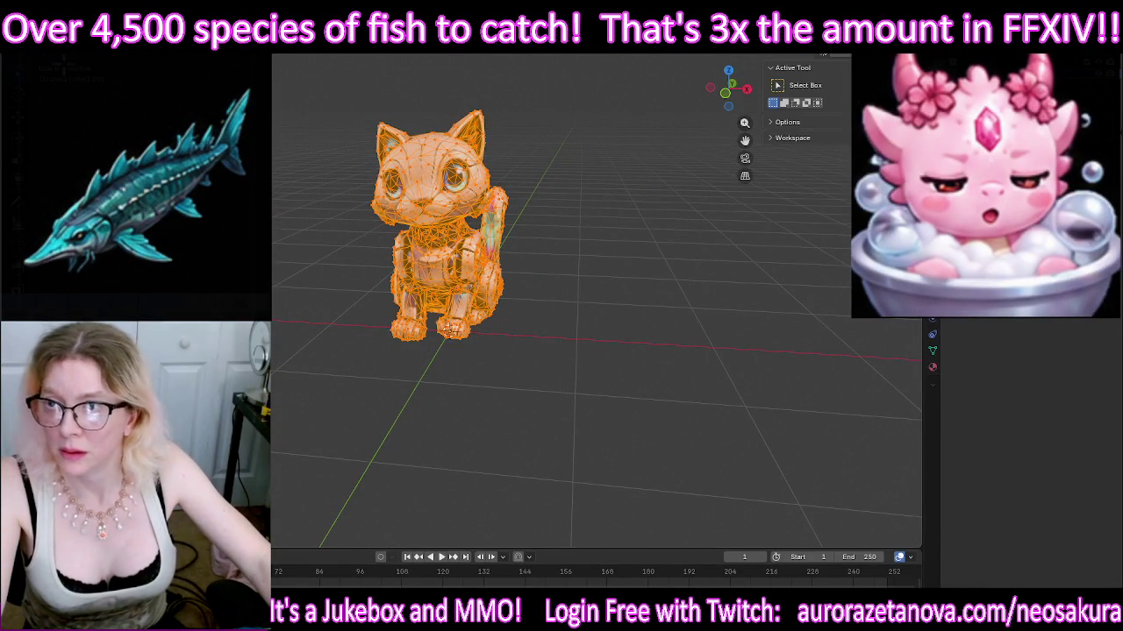
Step: Merge the cat mesh's vertices and return to Object Mode
key("m")
left_click(352, 375)
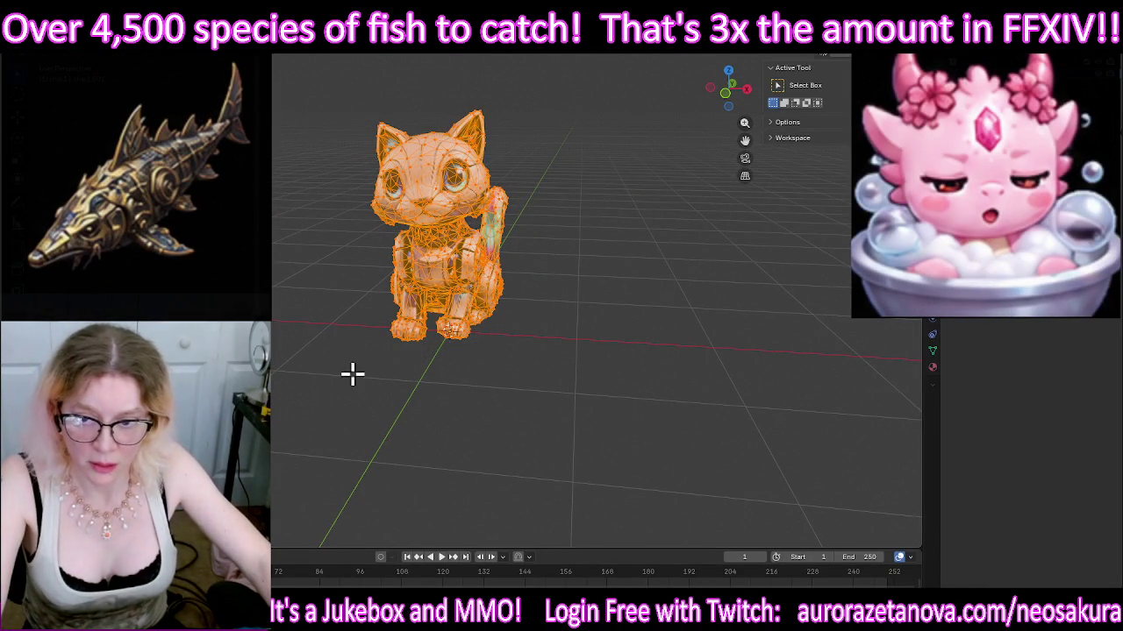
key("Tab")
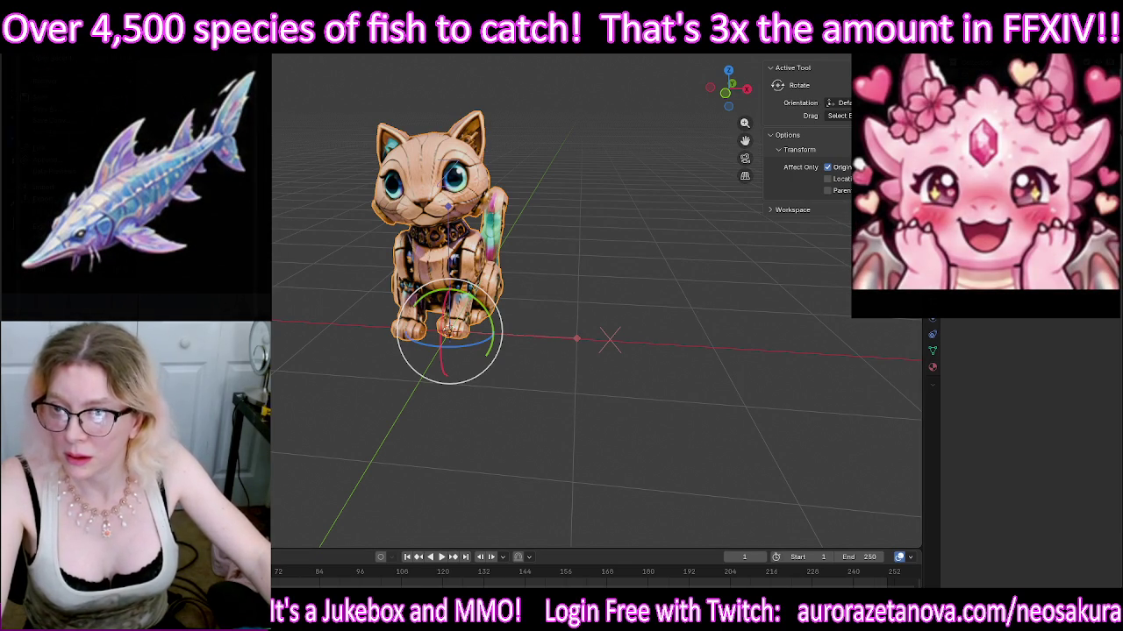
Step: Export the cat as Cat.glb, then delete it from the scene
key("shift+r")
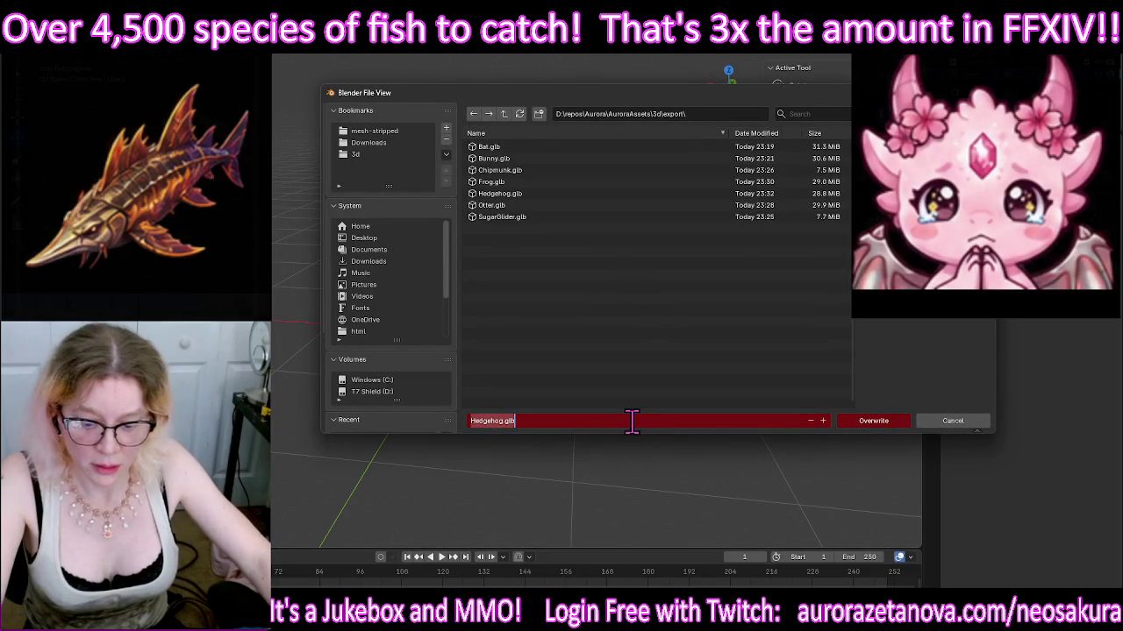
type("Cat")
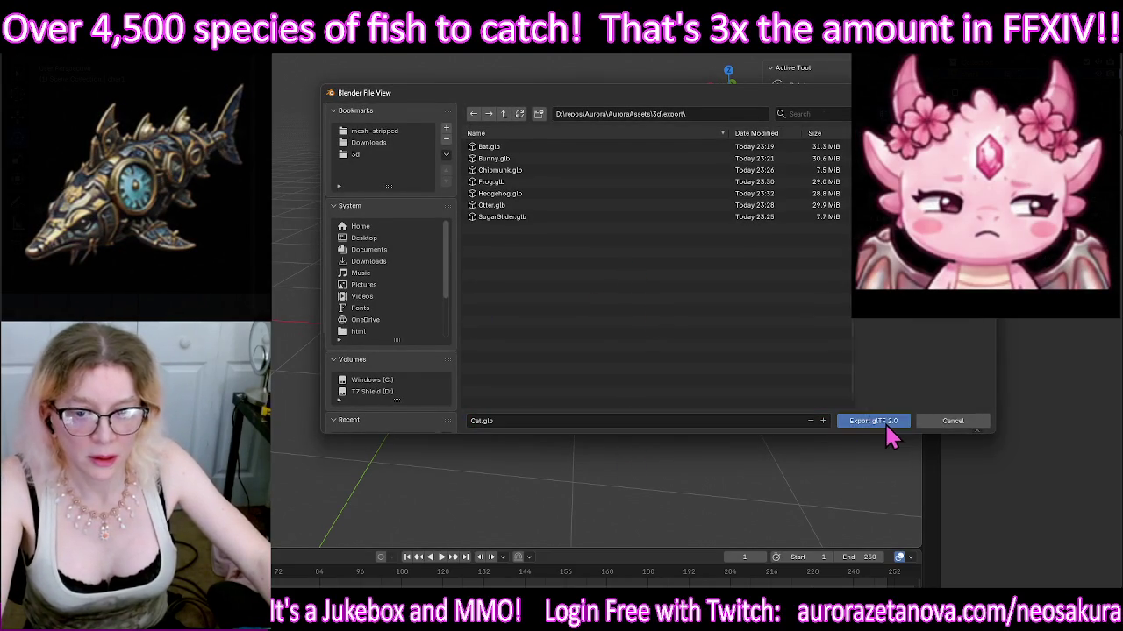
left_click(886, 426)
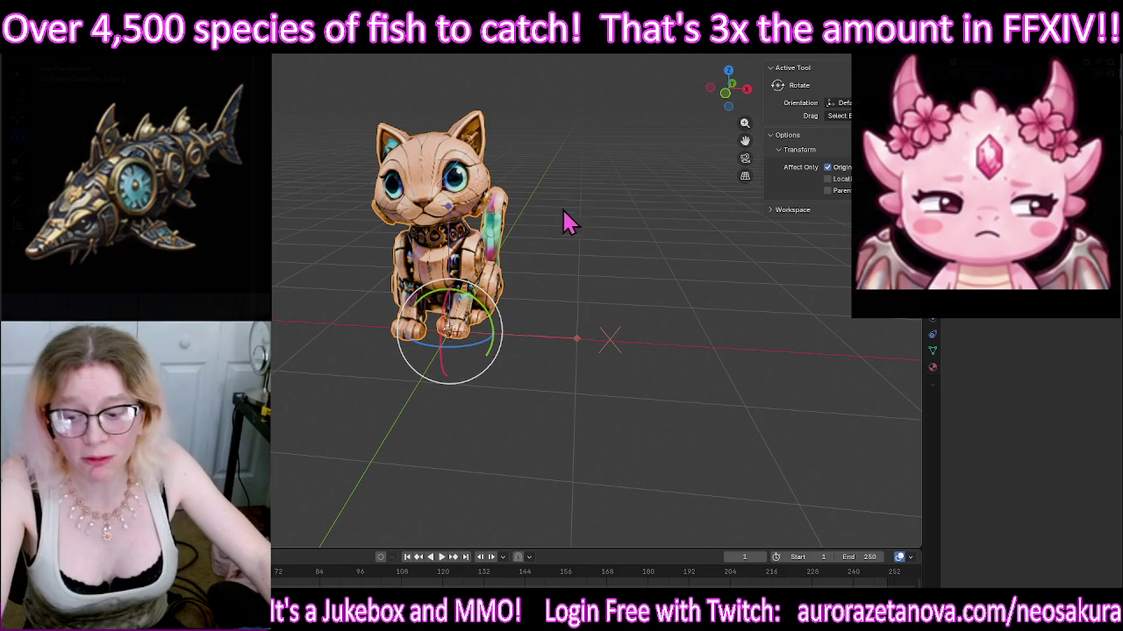
key("Delete")
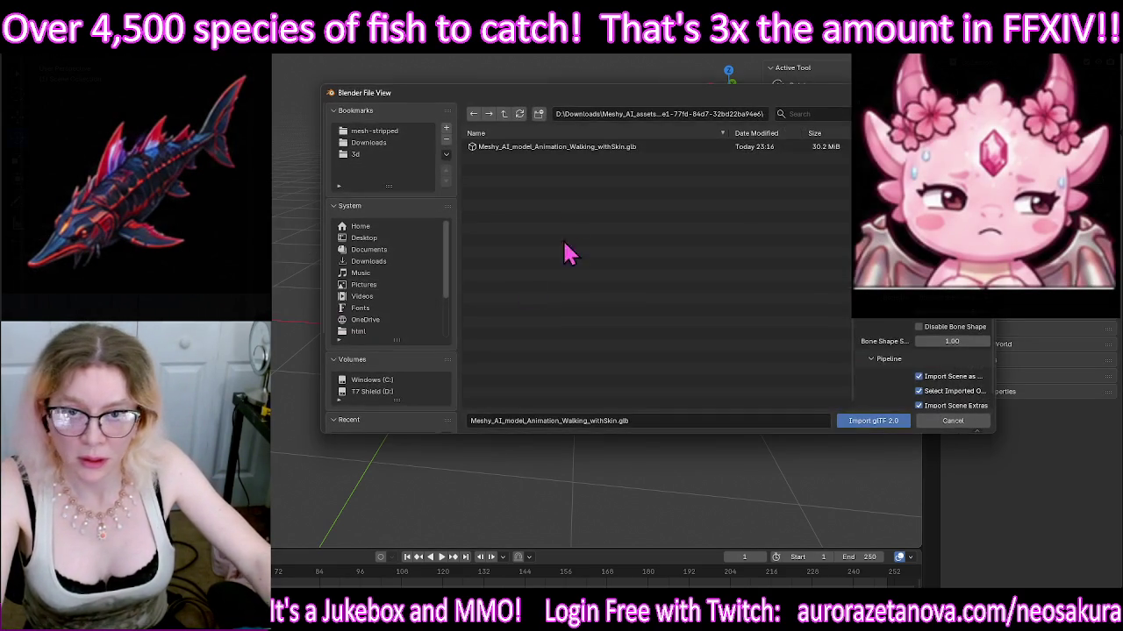
Step: Import the next model's walking-animation GLB from its Meshy asset subfolder
left_click(583, 147)
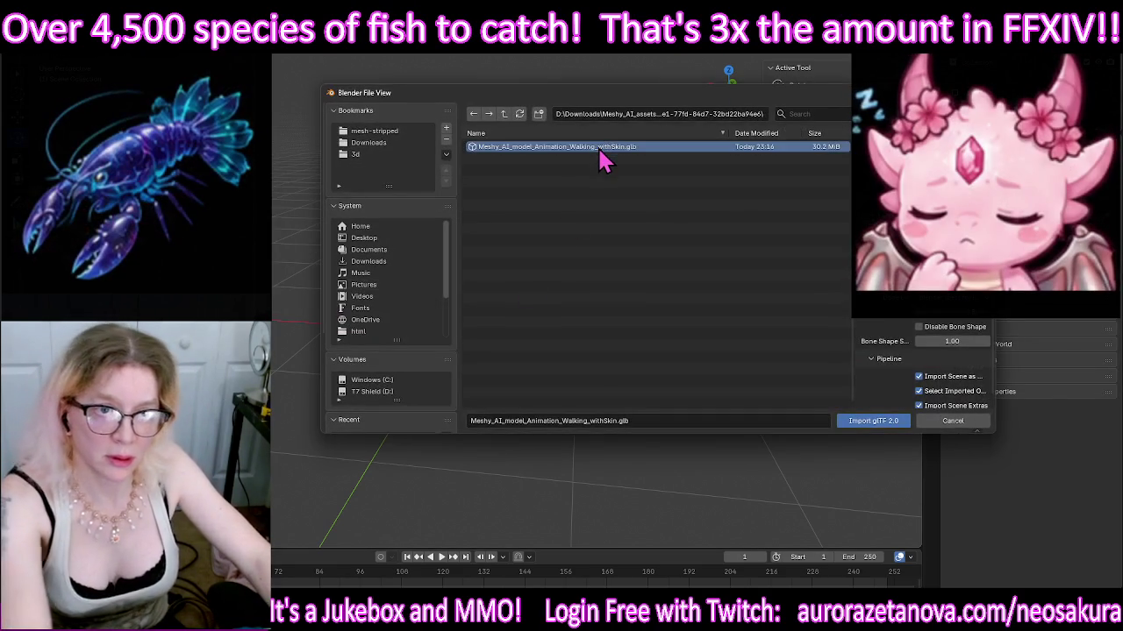
left_click(504, 115)
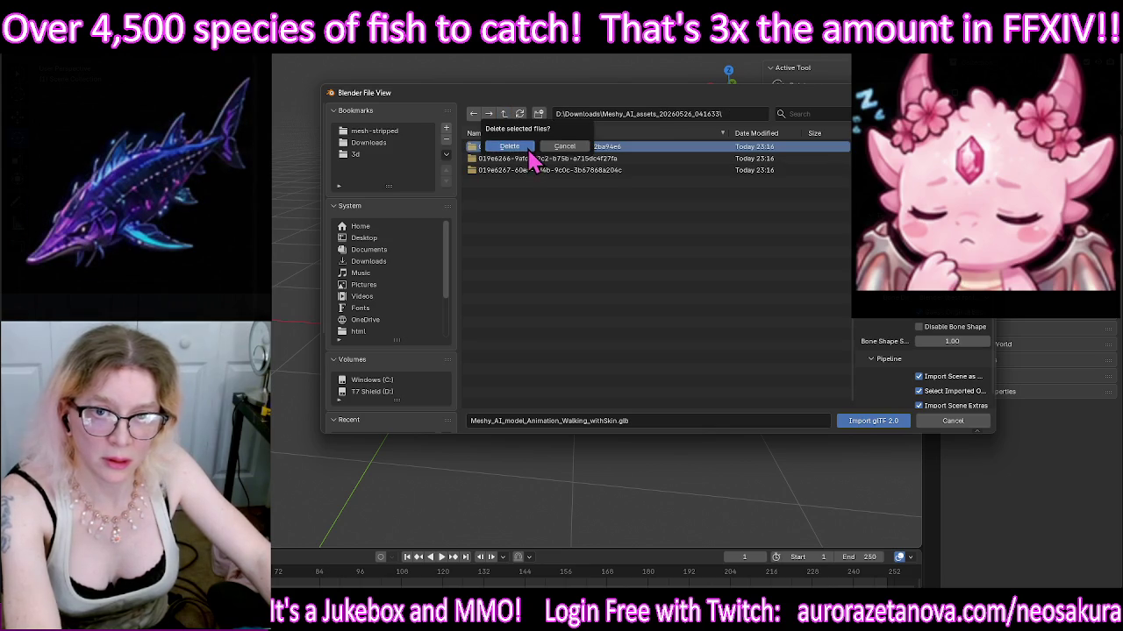
double_click(532, 159)
double_click(530, 149)
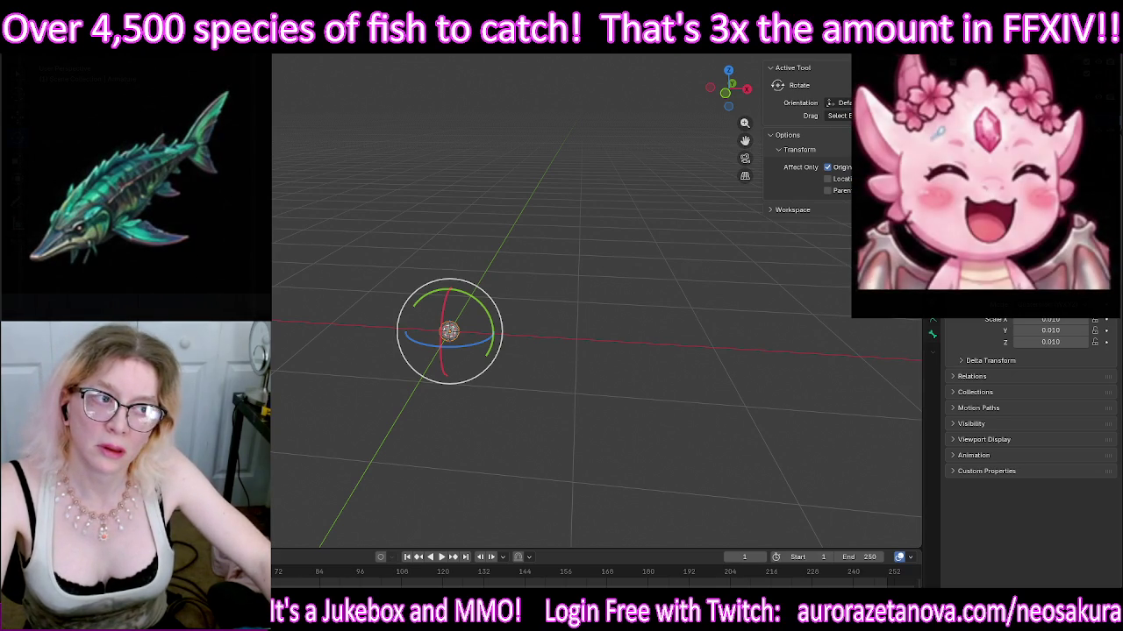
scroll(1022, 394, "up", 2)
scroll(1022, 394, "up", 3)
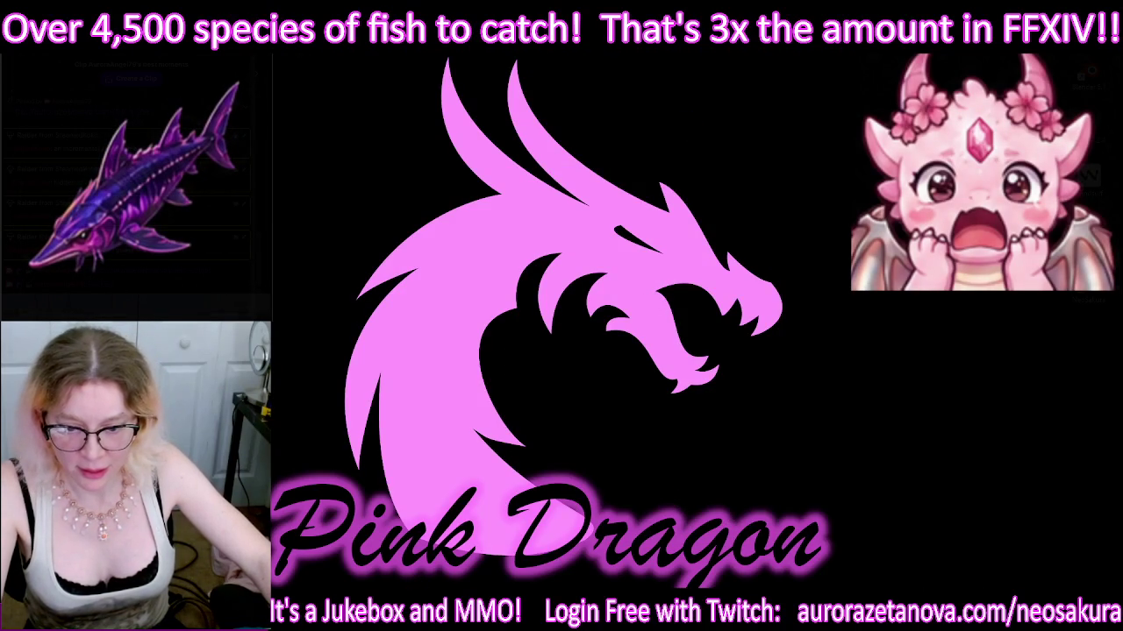
Step: Switch away from Blender with Alt+Tab to reach File Explorer
key("alt+Tab")
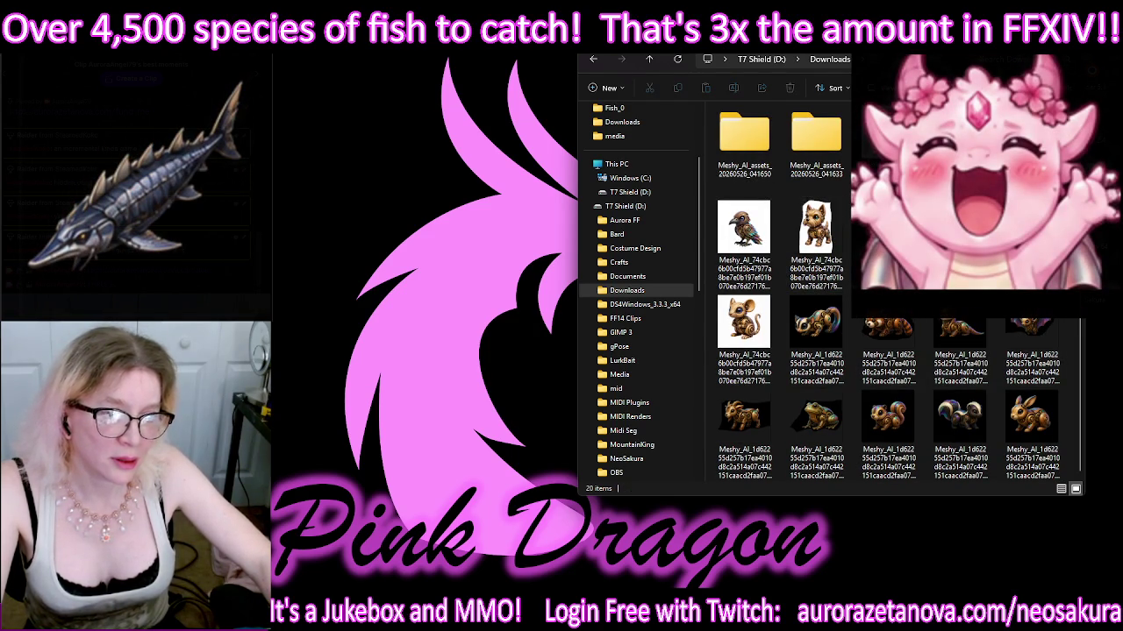
Step: Open the first model subfolder of Meshy_AI_assets_20260526_041650, holding one walking-animation file
double_click(816, 141)
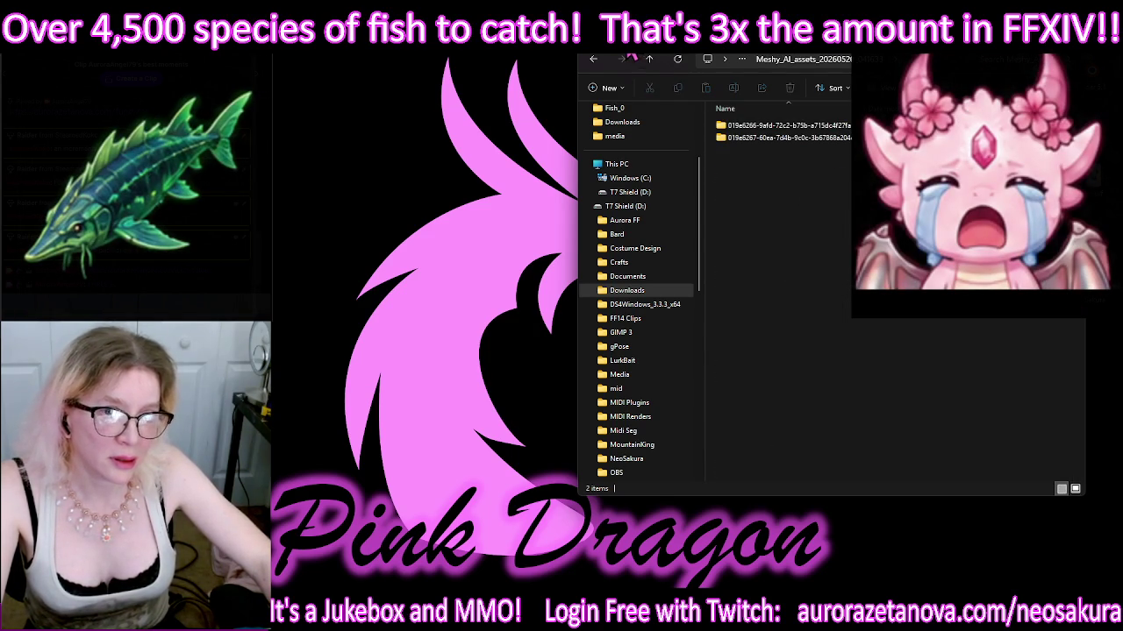
left_click(649, 57)
double_click(761, 145)
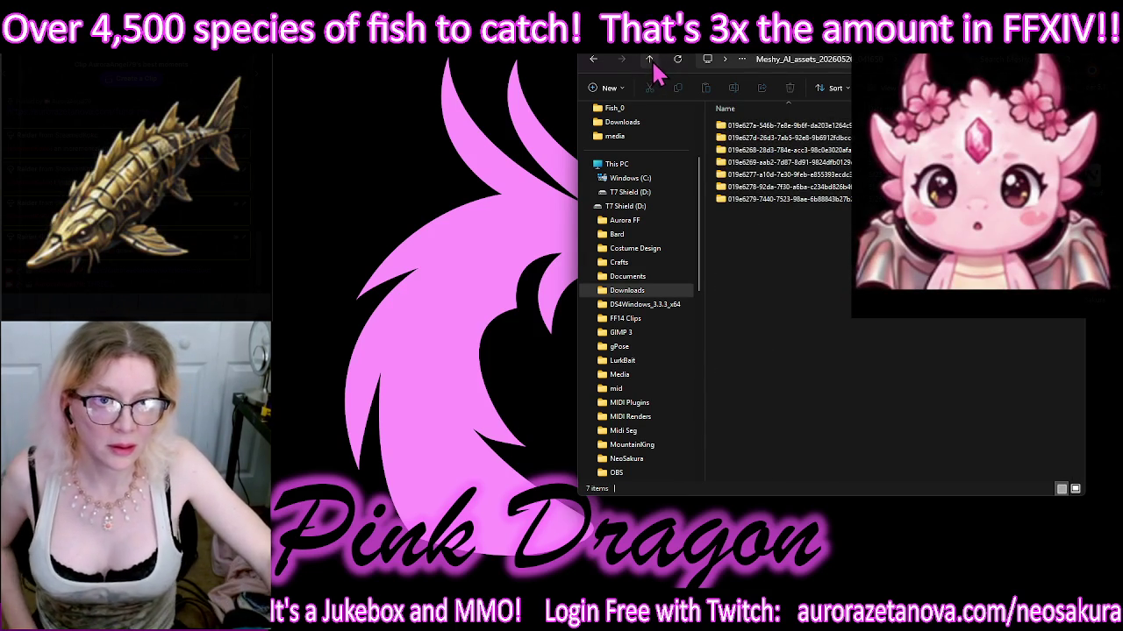
left_click(649, 58)
right_click(747, 149)
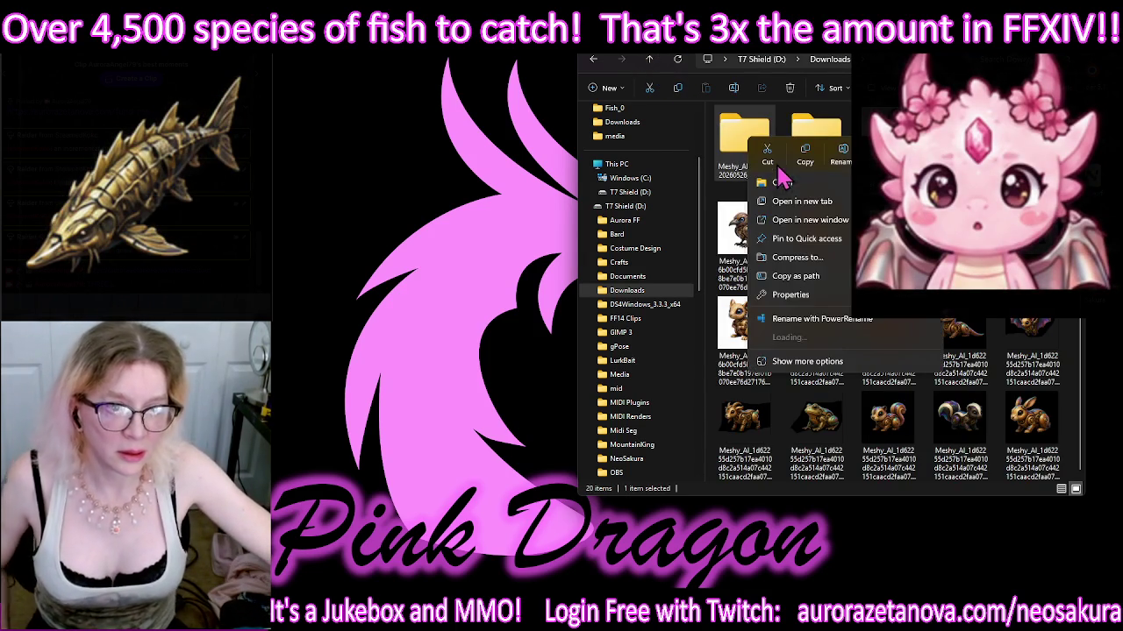
left_click(596, 399)
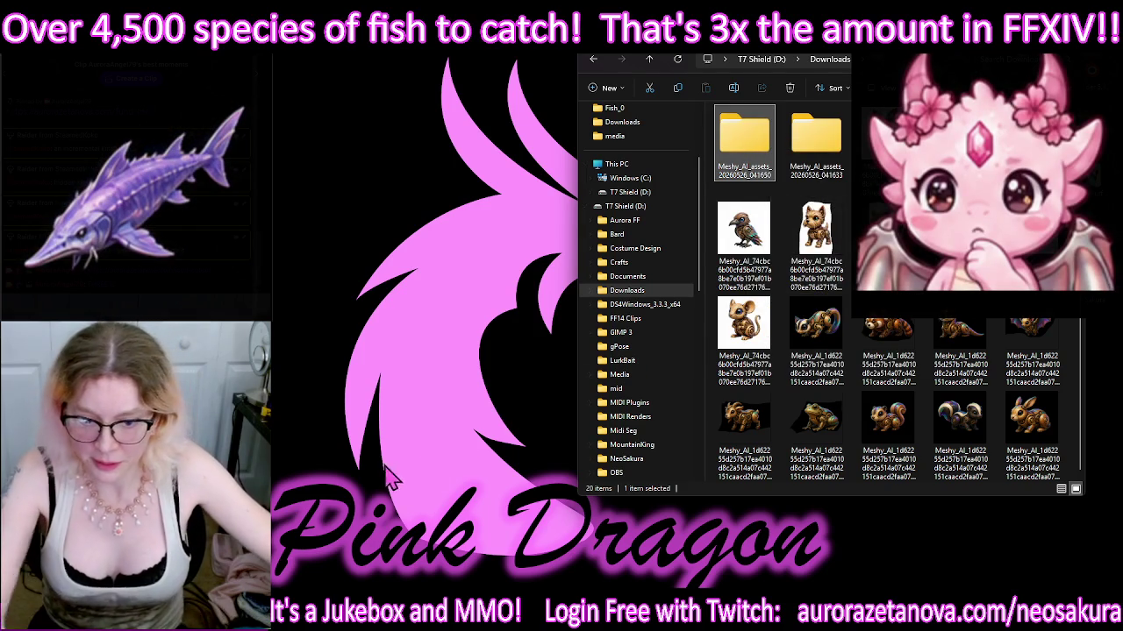
left_click(438, 405)
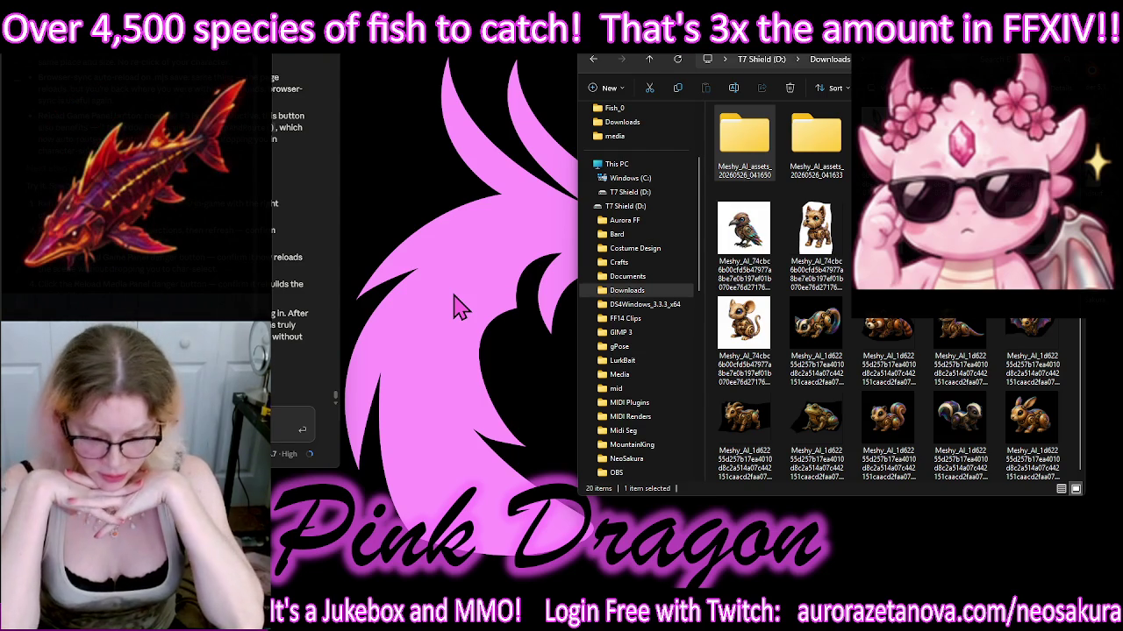
double_click(743, 141)
double_click(745, 138)
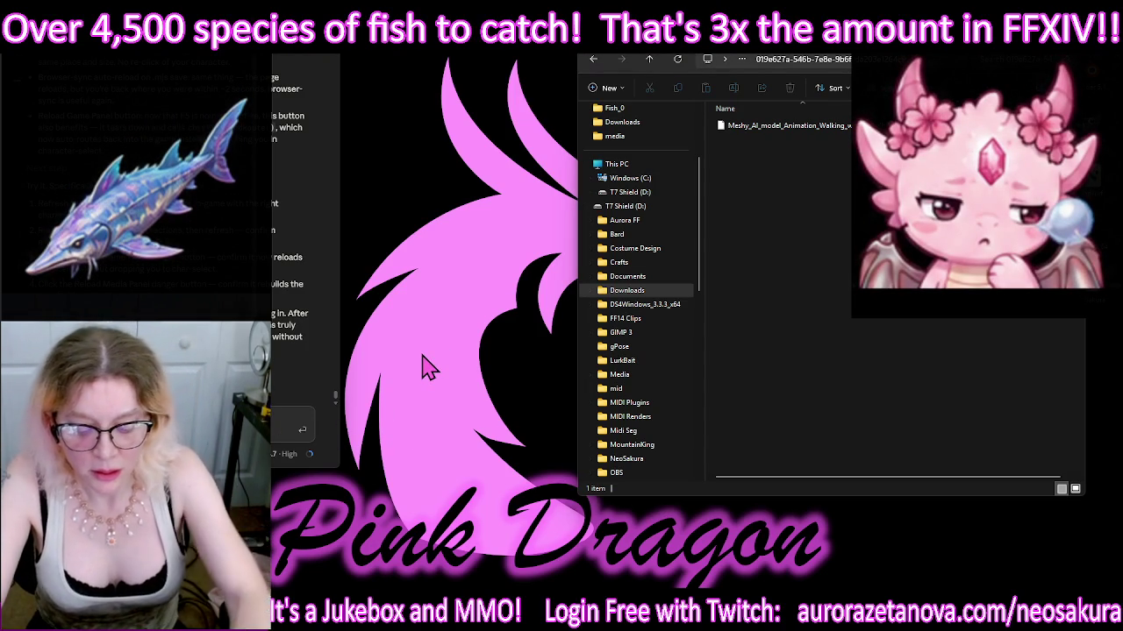
key("super+h")
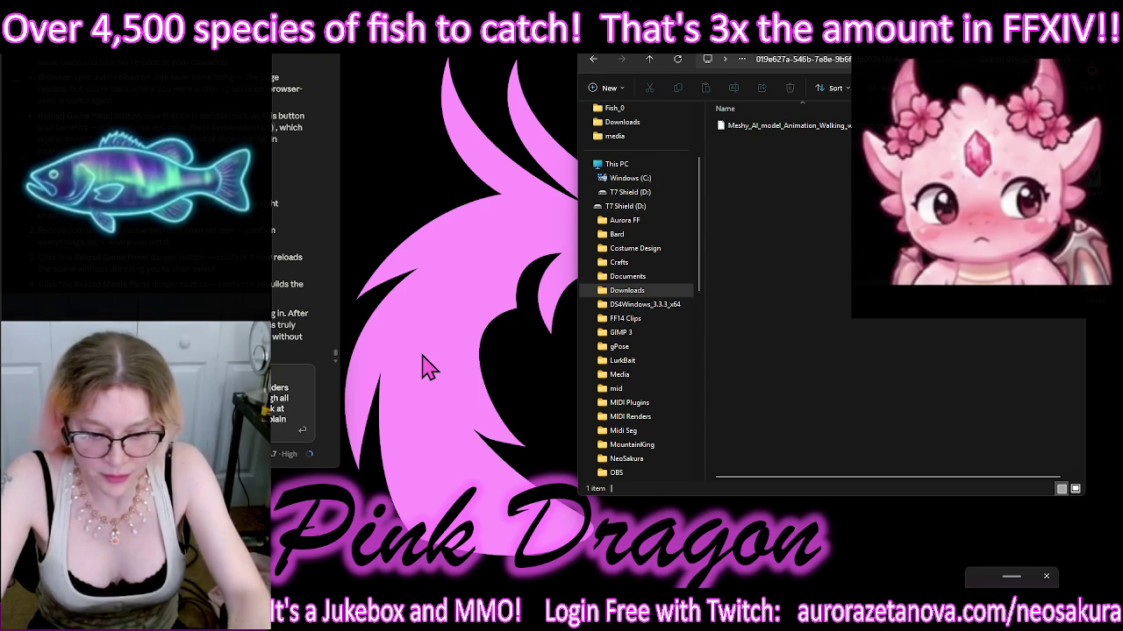
Step: Bring Blender back in front, showing the armature at scale 0.01
key("alt+Tab")
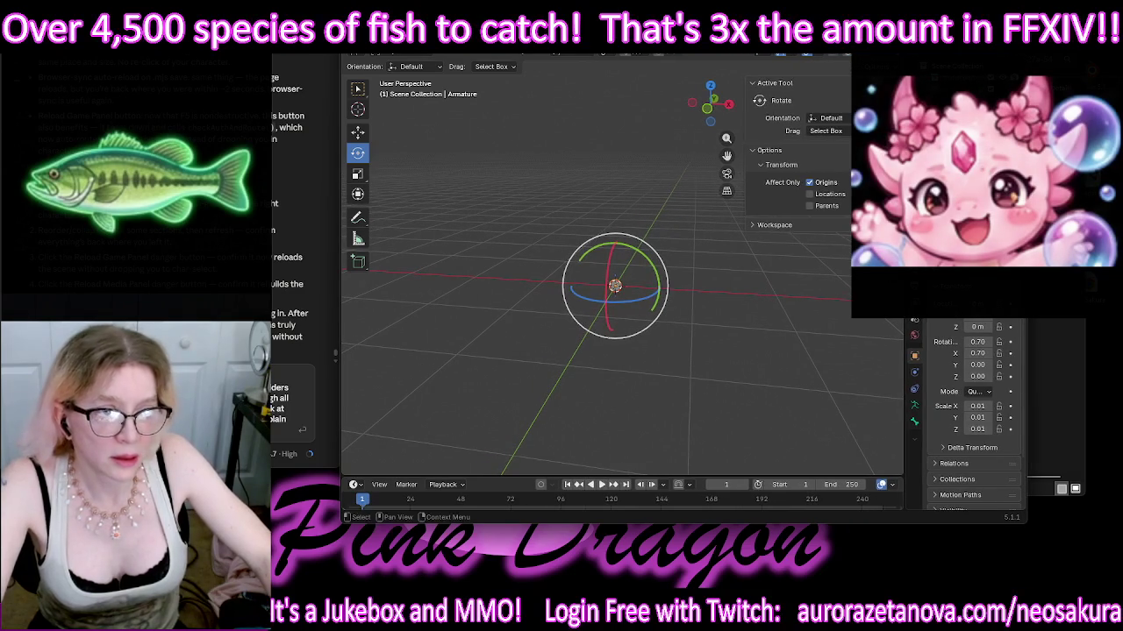
Step: Drag the viewport–Properties border left so rotation and scale values are readable
left_click_drag(905, 191, 816, 193)
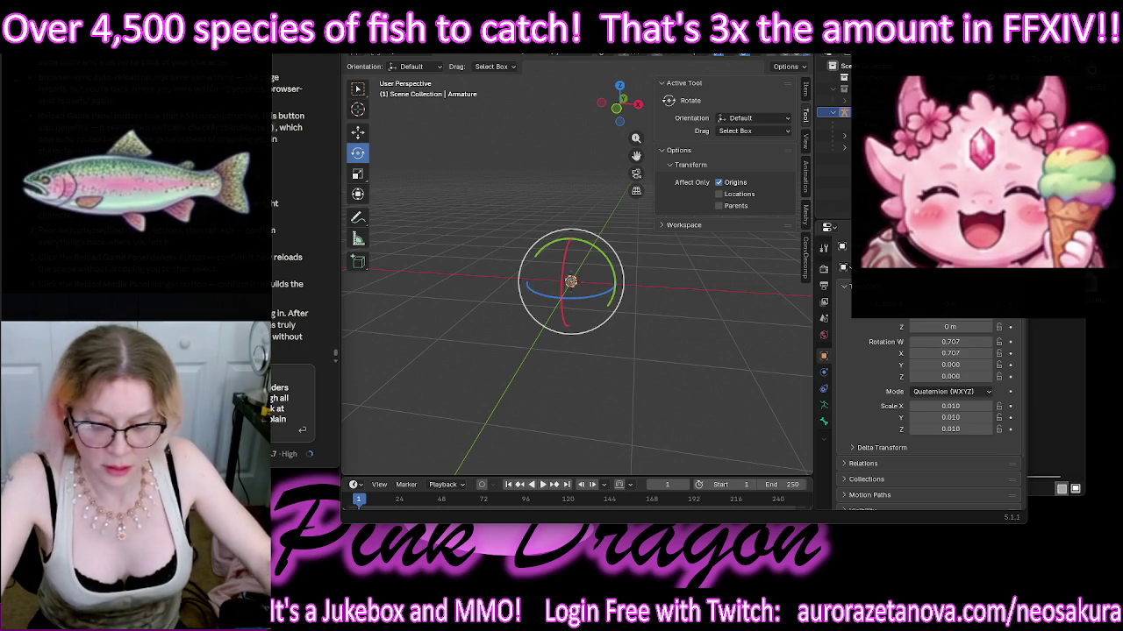
key("super")
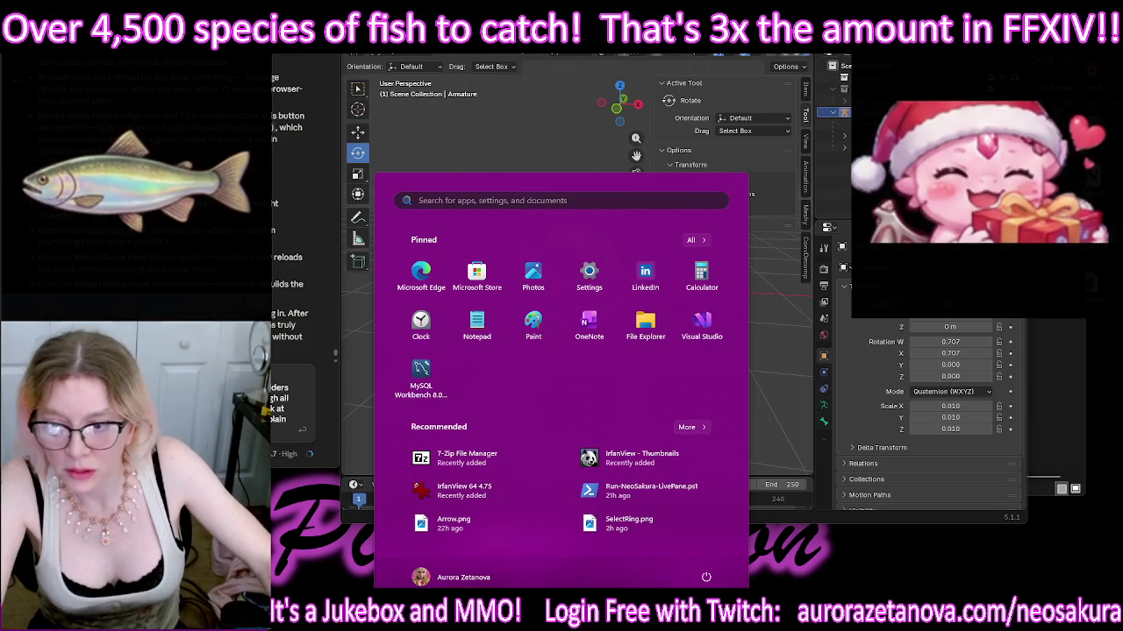
key("Escape")
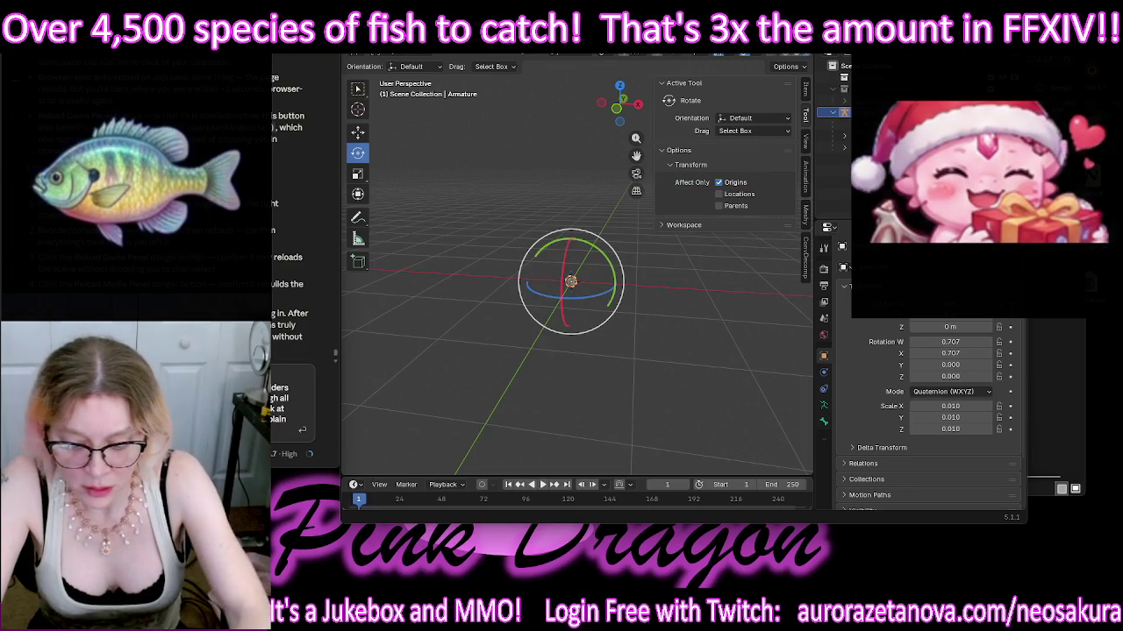
key("super+h")
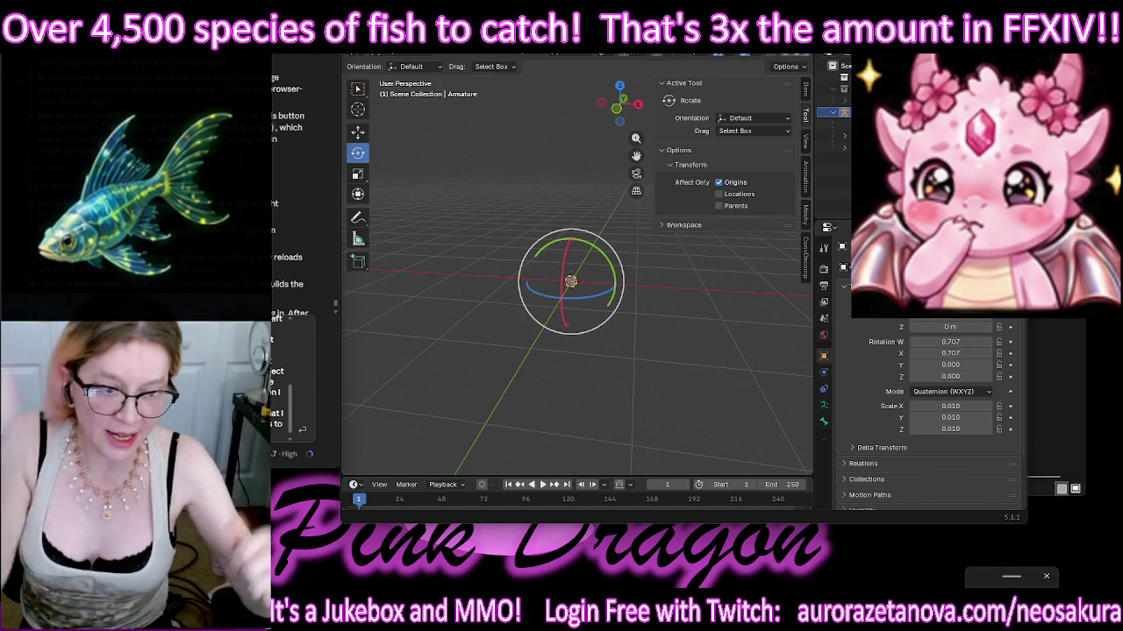
type("the")
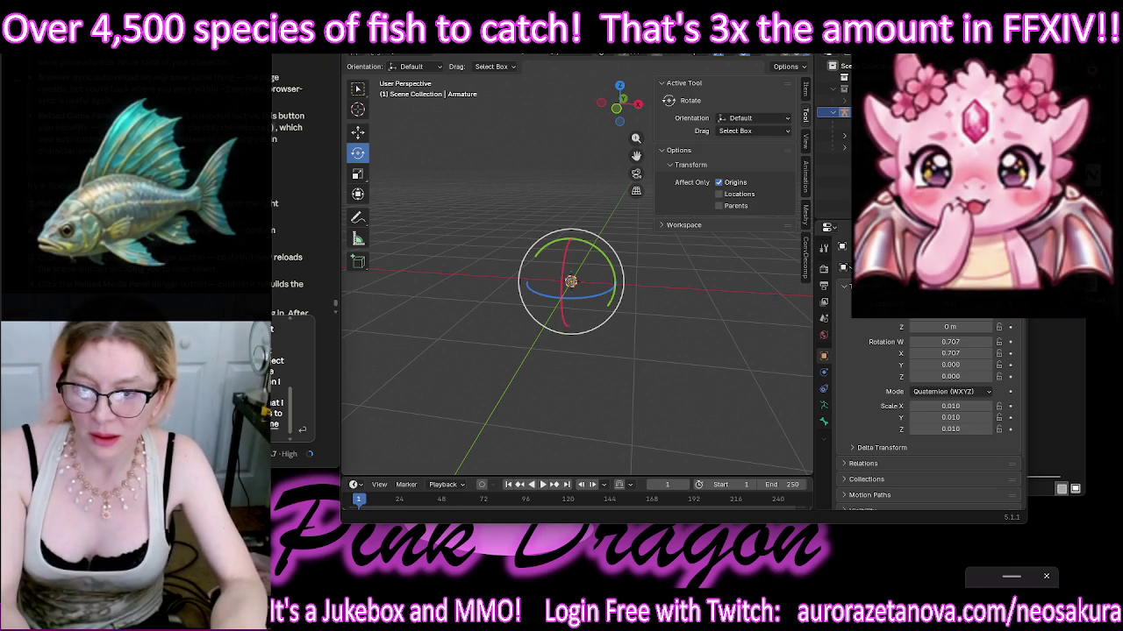
type("into")
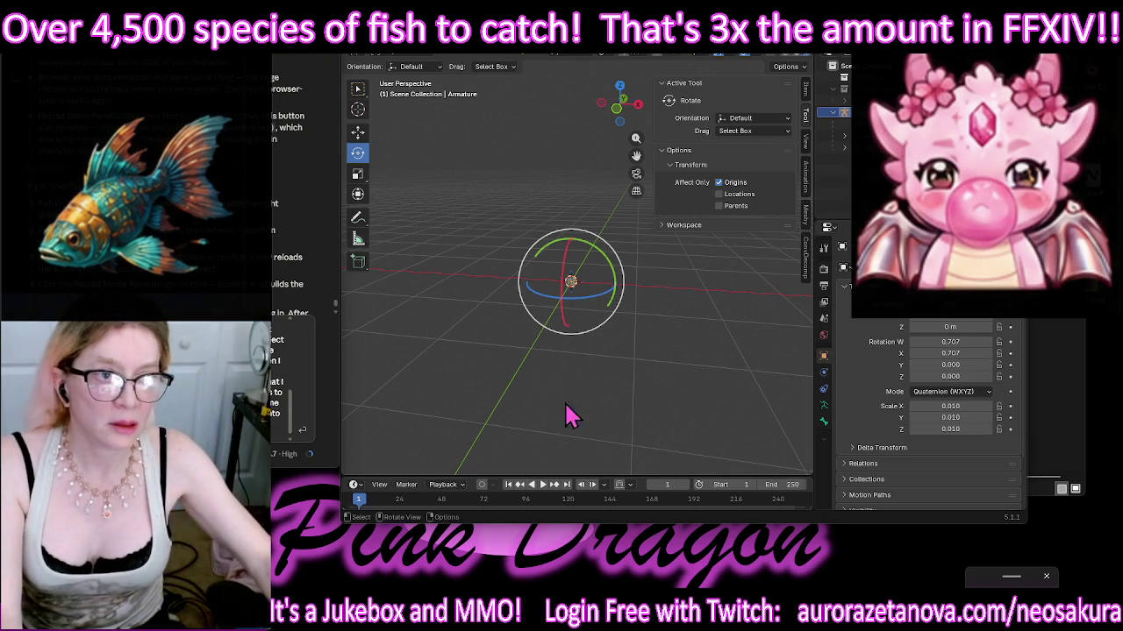
Step: Deselect the armature and pan the view to centre it
left_click(706, 313)
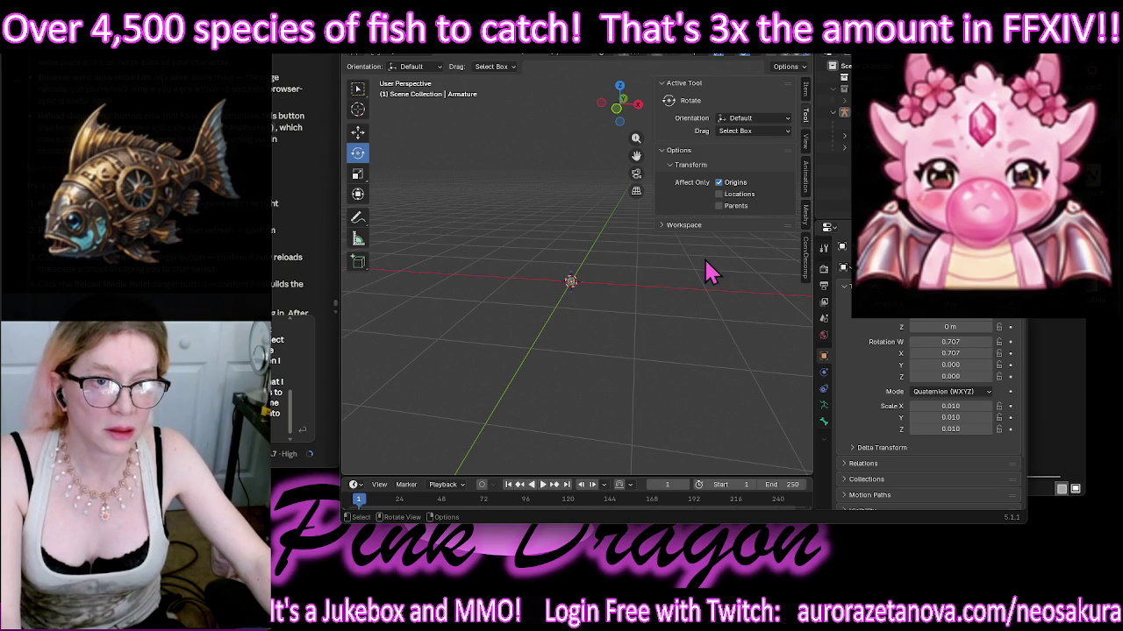
scroll(617, 356, "up", 3, "shift")
scroll(614, 354, "up", 2, "shift")
middle_click_drag(678, 386, 693, 271, "shift")
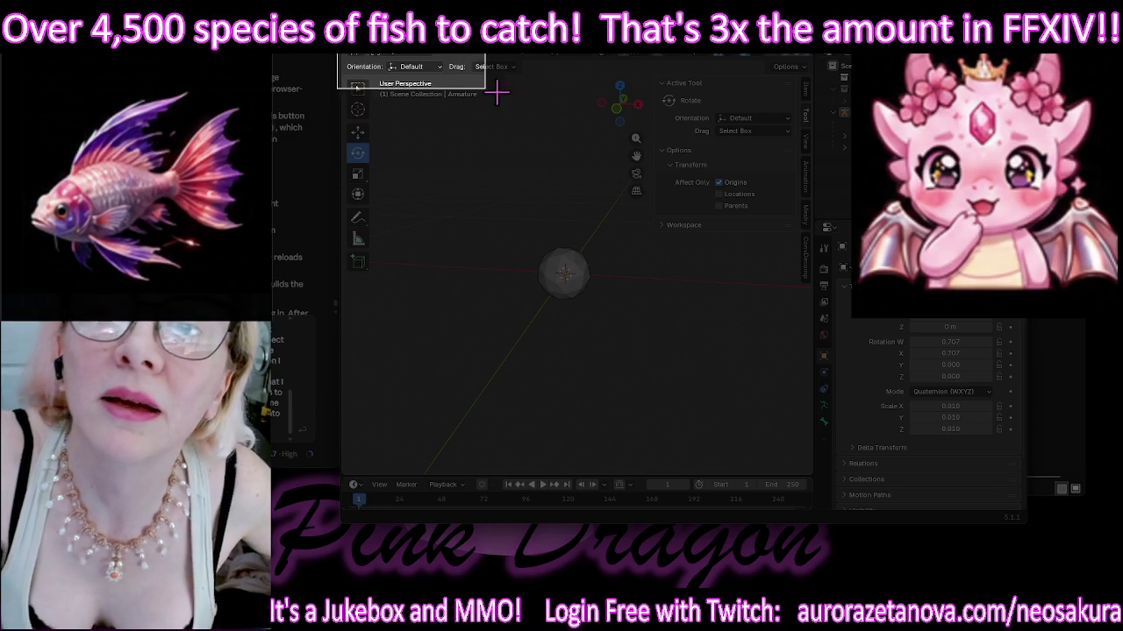
Step: Snip a screen capture of the Blender viewport region
left_click_drag(850, 181, 1031, 546)
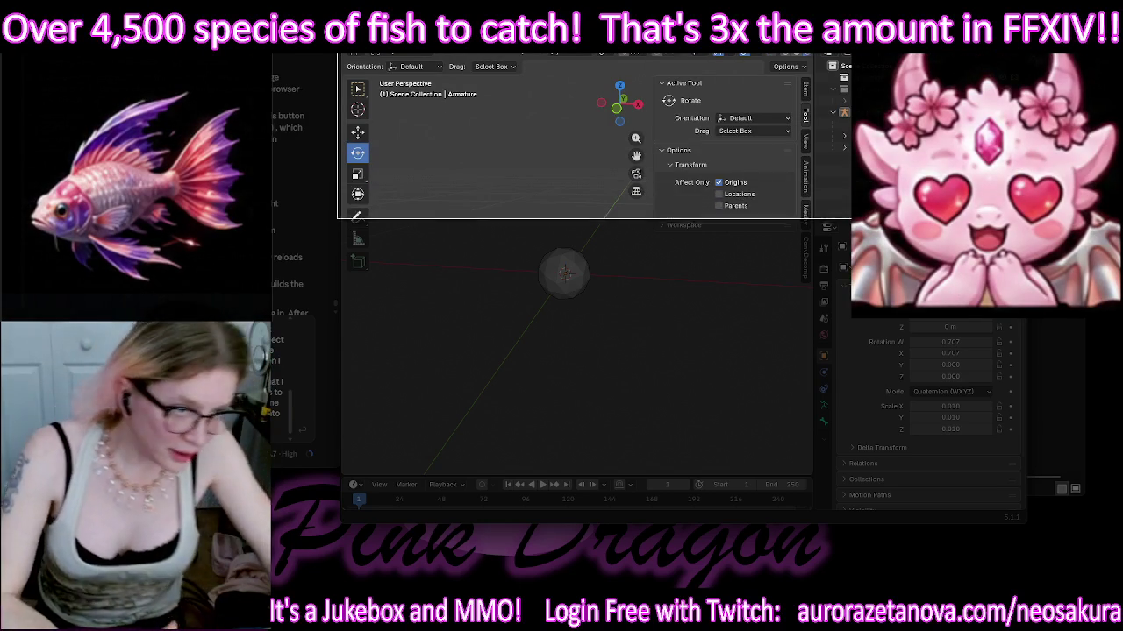
left_click_drag(1031, 546, 1031, 527)
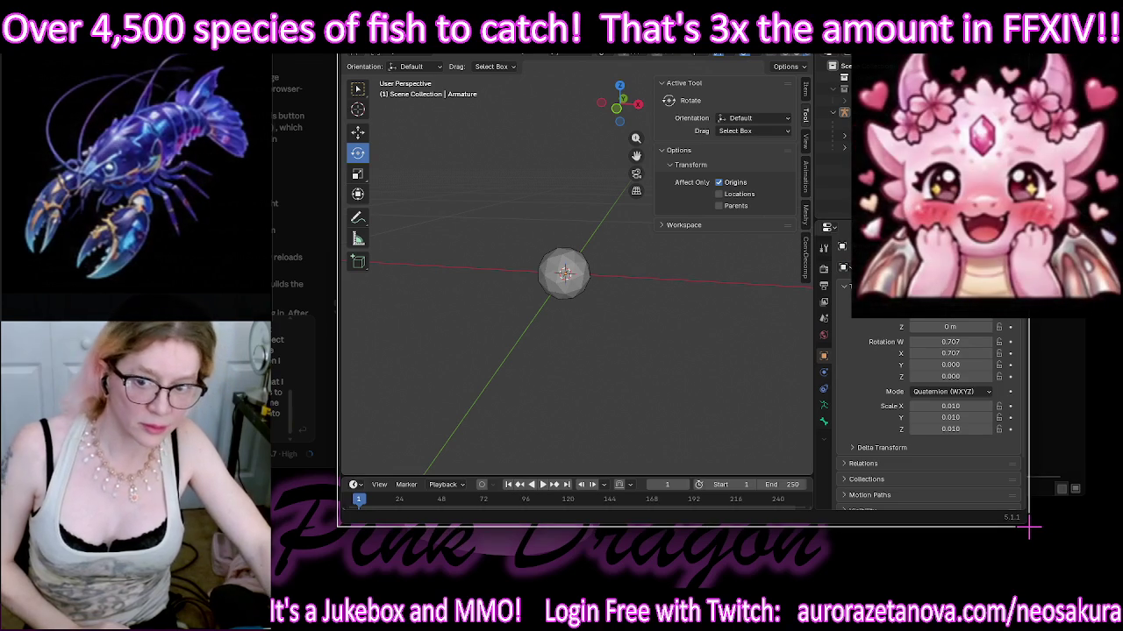
left_click_drag(1032, 527, 1032, 537)
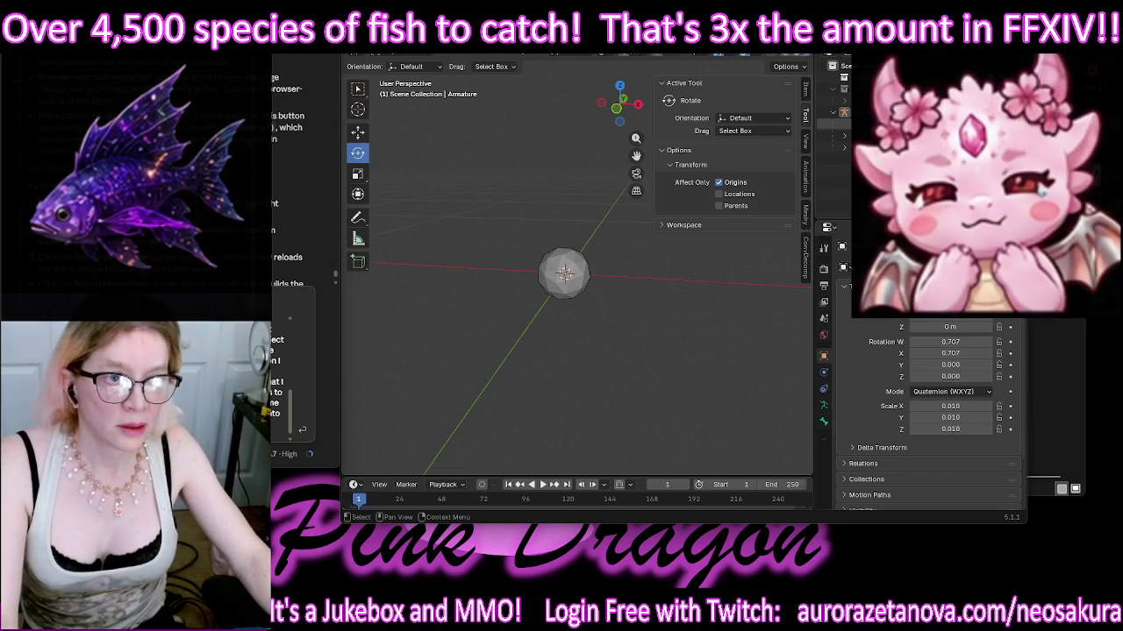
Step: Try the armature's object actions in the Outliner without applying any
left_click(864, 113)
right_click(864, 113)
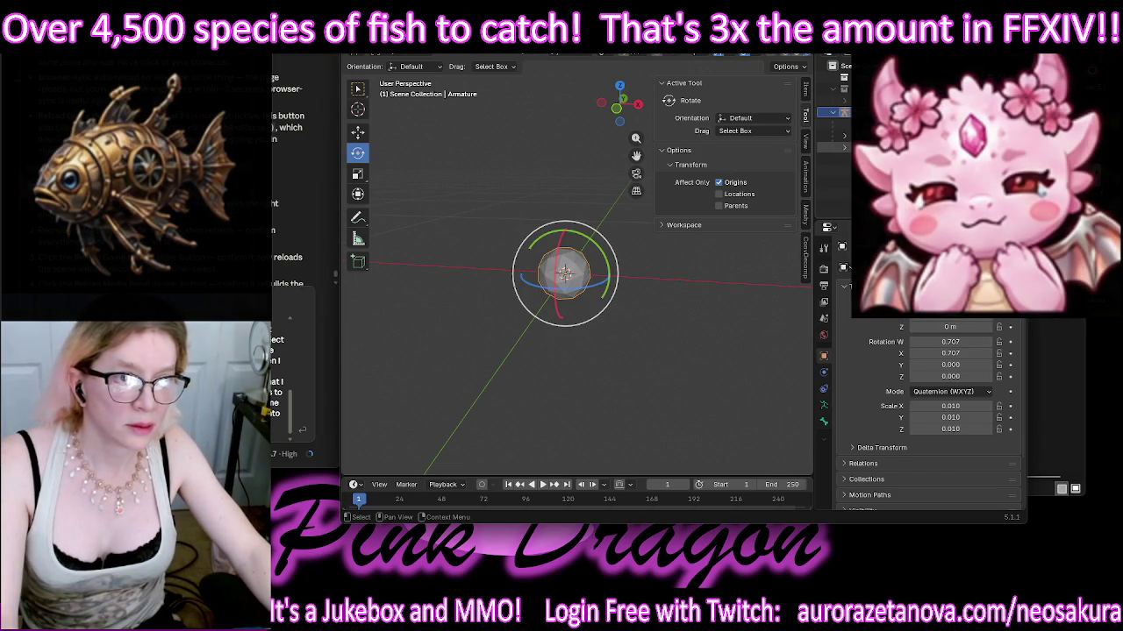
right_click(857, 109)
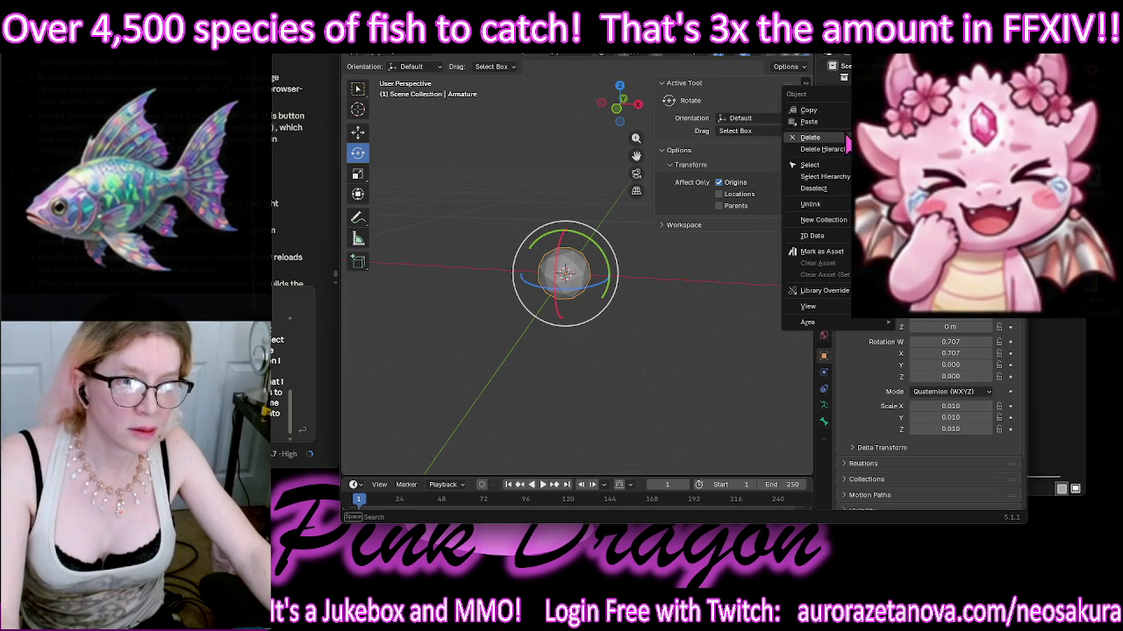
key("Escape")
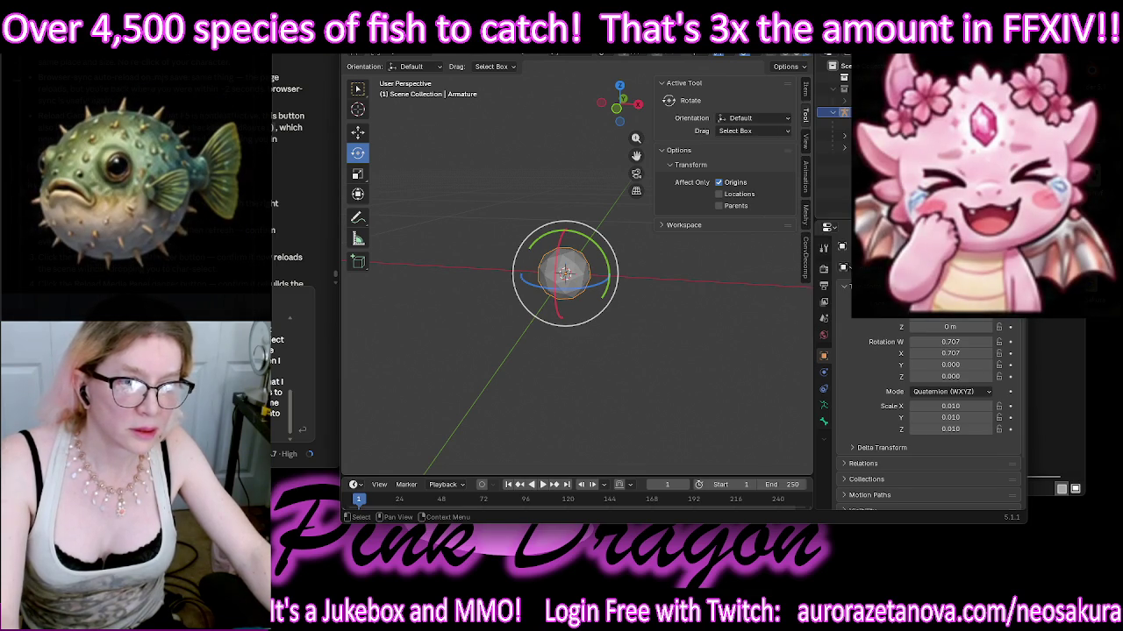
right_click(843, 135)
left_click(856, 215)
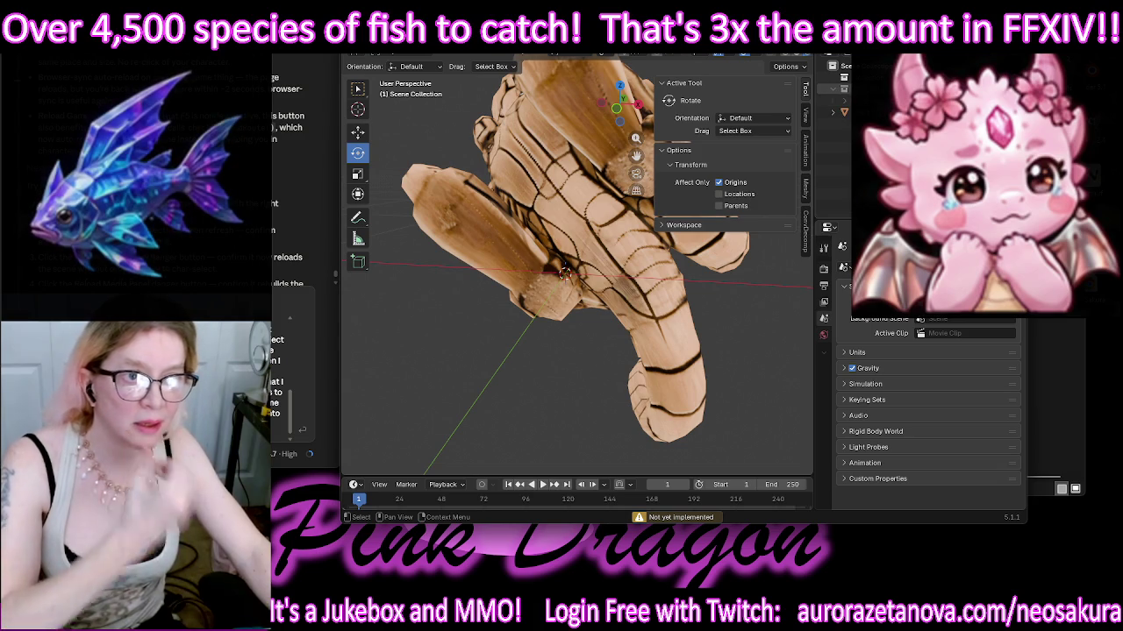
Step: Toggle between glTF_not_exported and Scene Collection to reveal the mouse, then zoom out
left_click(842, 89)
left_click(842, 65)
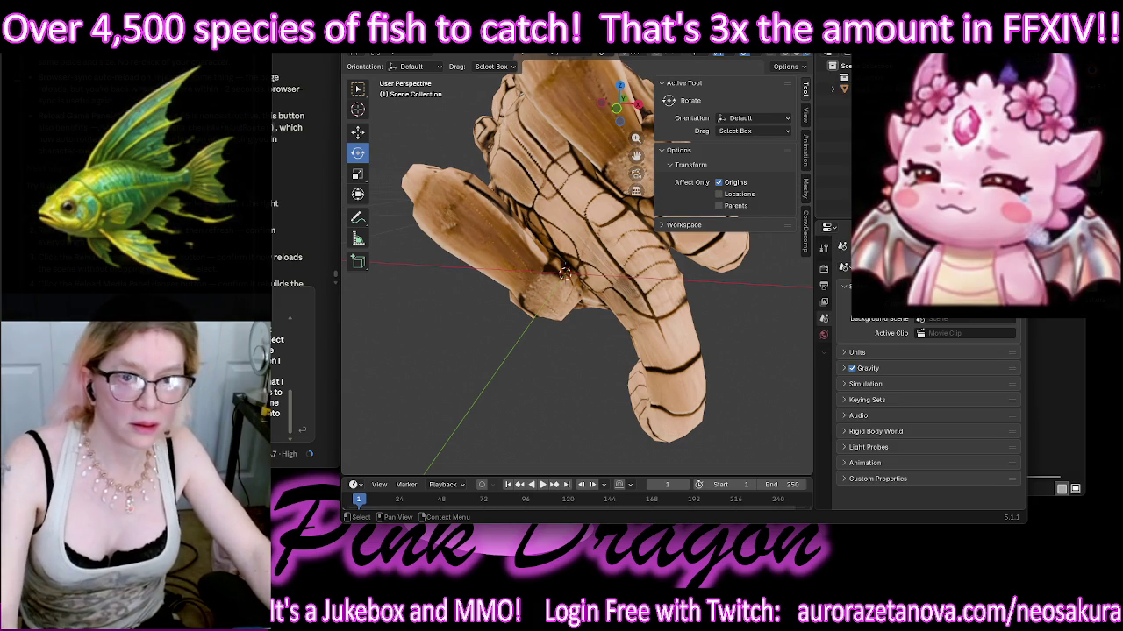
middle_click_drag(574, 233, 614, 219)
Step: Select char1 and rotate it 95.1° about X, then 26.6° about Z
scroll(684, 211, "down", 4)
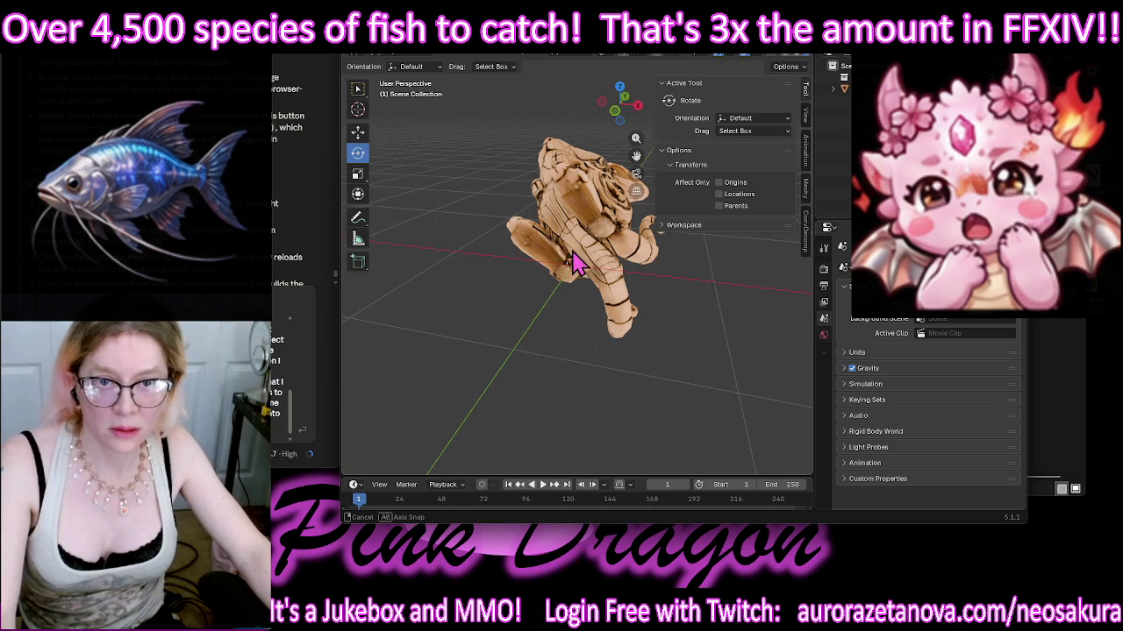
middle_click_drag(575, 263, 571, 251)
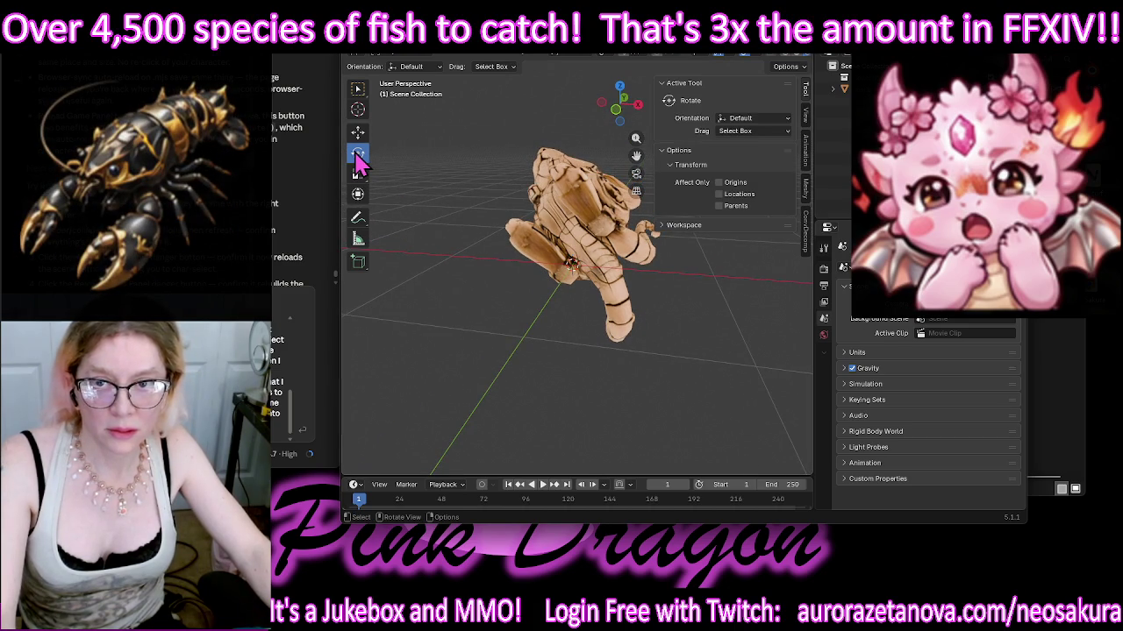
left_click(566, 241)
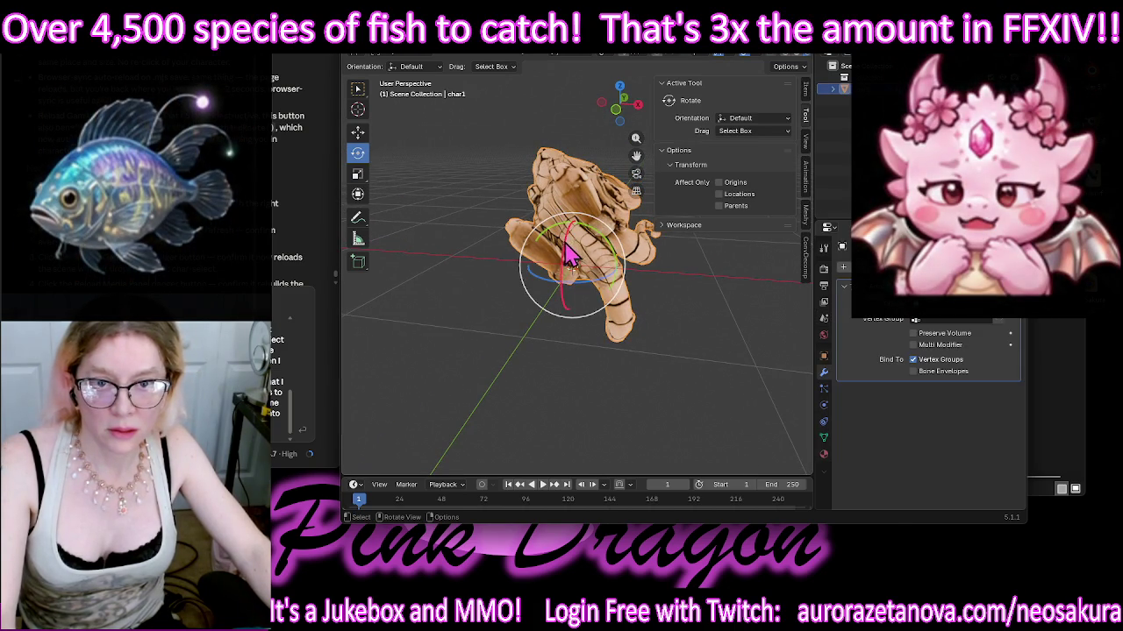
left_click_drag(565, 250, 566, 285)
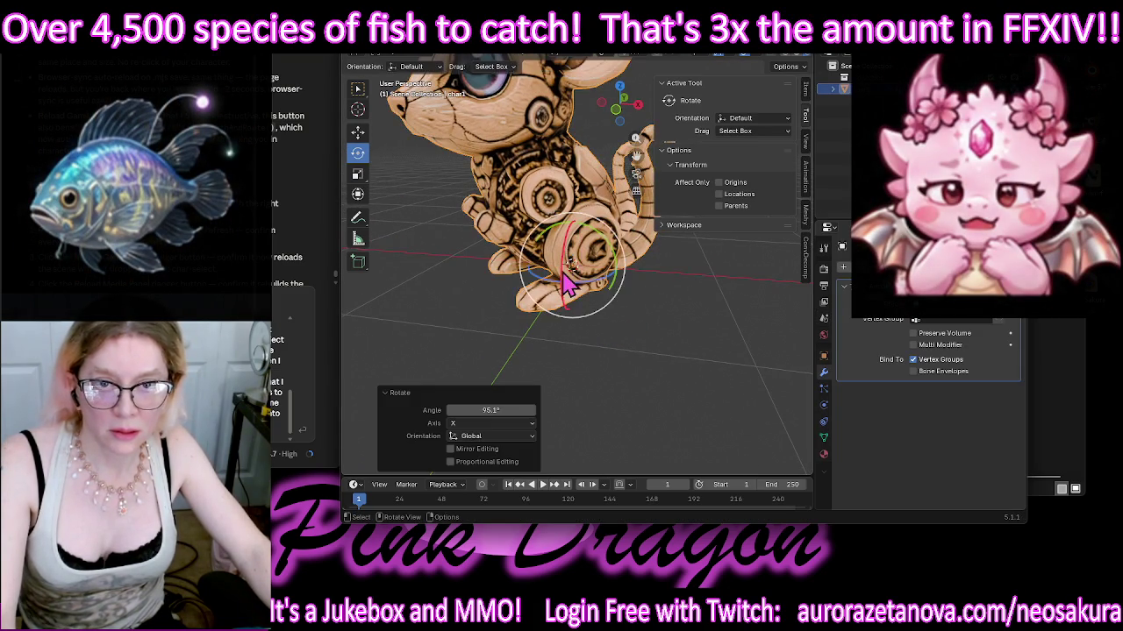
middle_click_drag(565, 283, 596, 291)
mouse_move(513, 290)
middle_mouse_down()
mouse_move(696, 284)
mouse_move(672, 283)
mouse_move(689, 291)
middle_mouse_up()
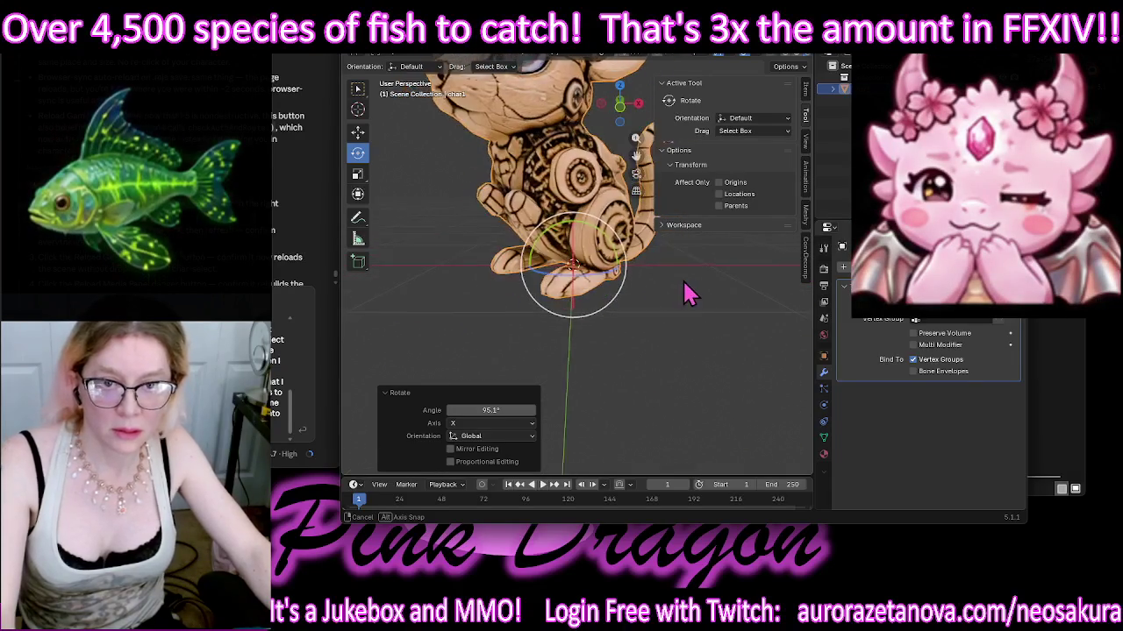
left_click_drag(595, 285, 709, 248)
mouse_move(745, 318)
middle_mouse_down()
mouse_move(640, 318)
mouse_move(634, 296)
mouse_move(751, 318)
mouse_move(718, 320)
middle_mouse_up()
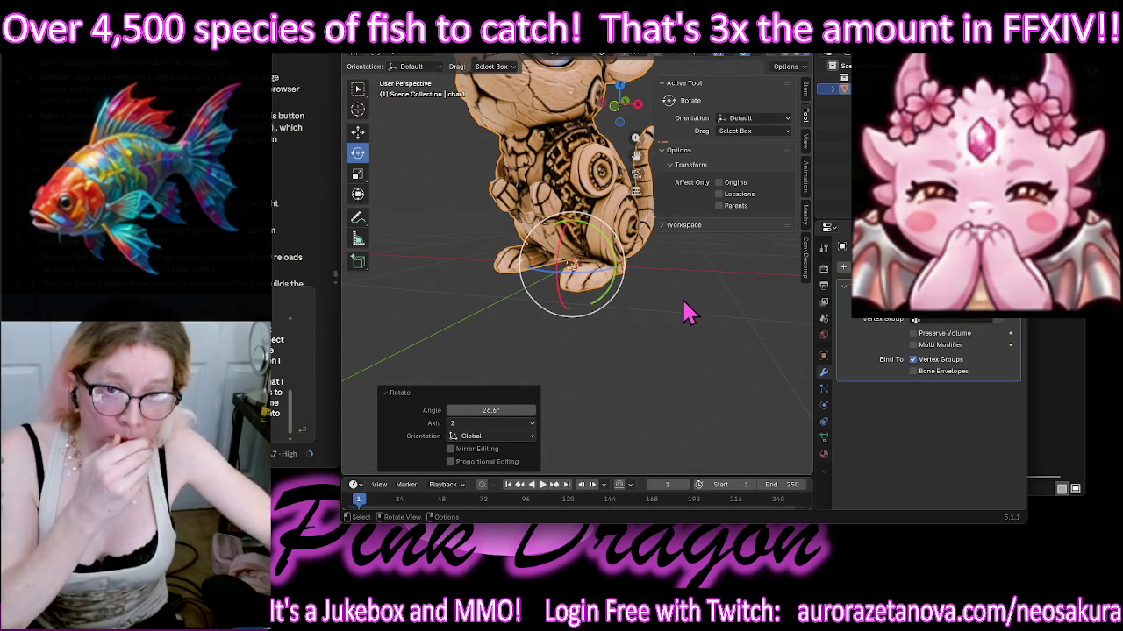
Step: Enable Affect Only Origins and turn the origin about Z to roughly -95°
middle_click_drag(667, 298, 677, 326)
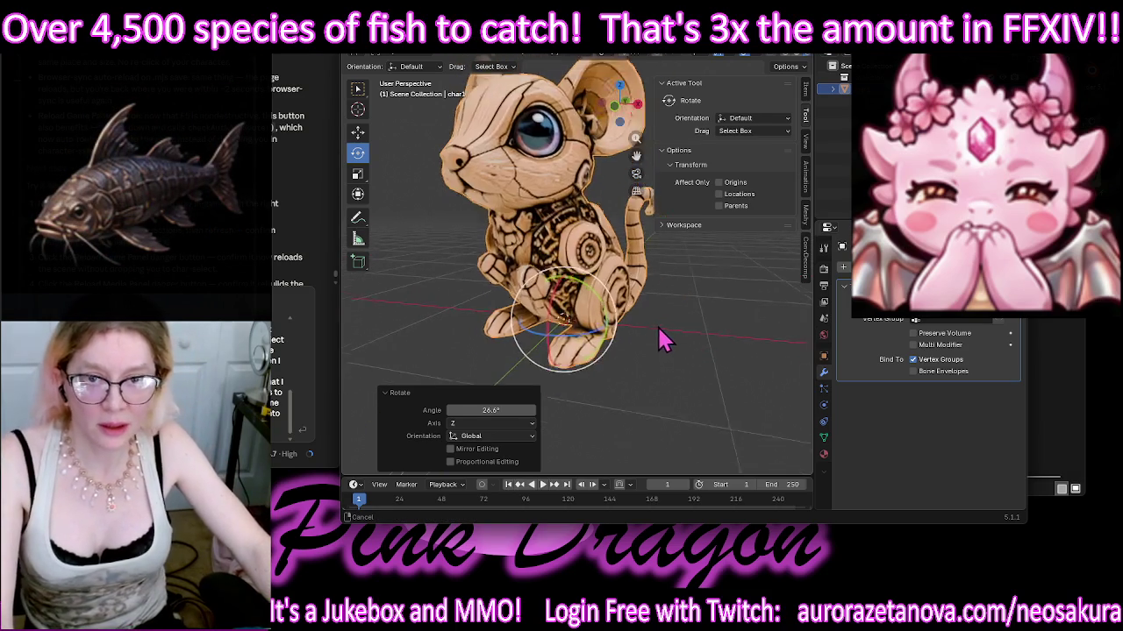
left_click(721, 184)
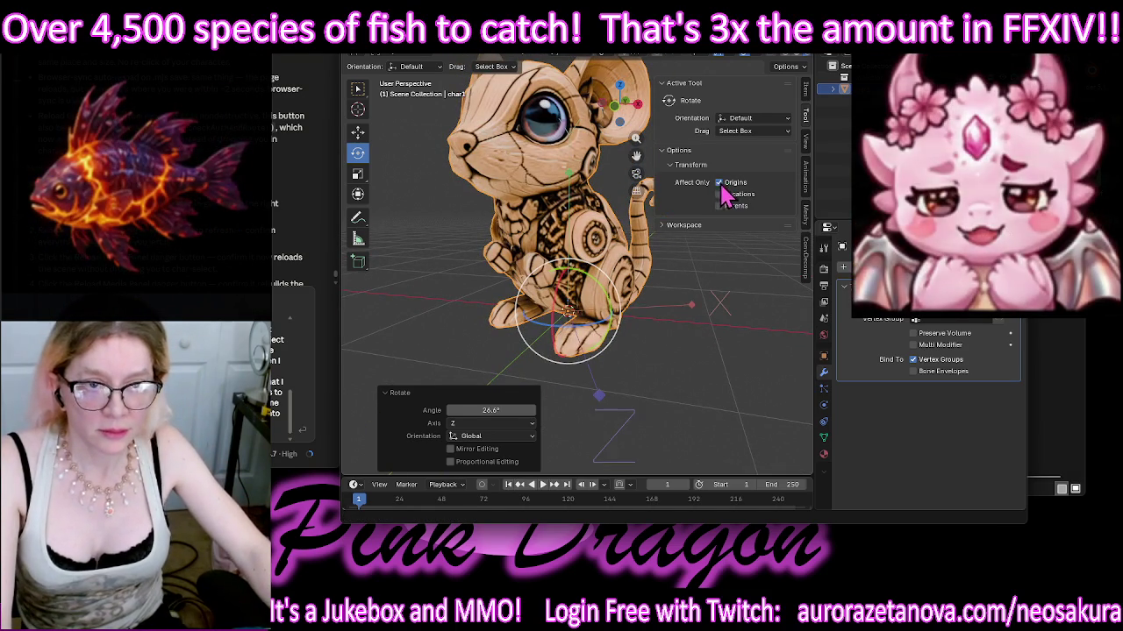
left_click_drag(596, 335, 575, 332)
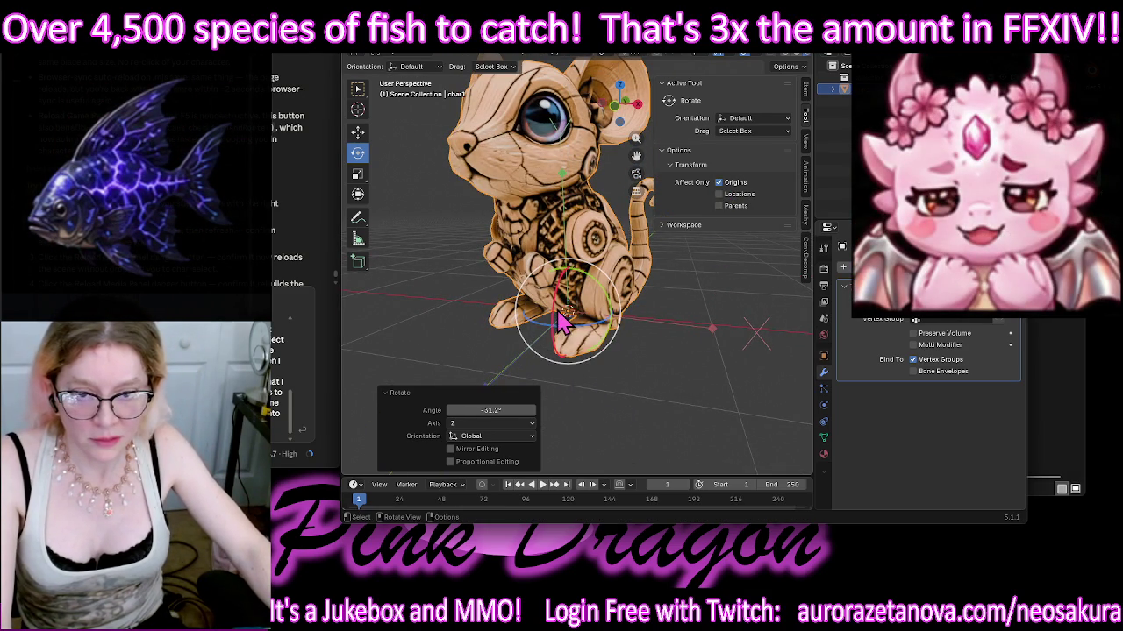
middle_click_drag(755, 272, 589, 279)
left_click_drag(589, 279, 614, 296)
left_click_drag(653, 330, 665, 385)
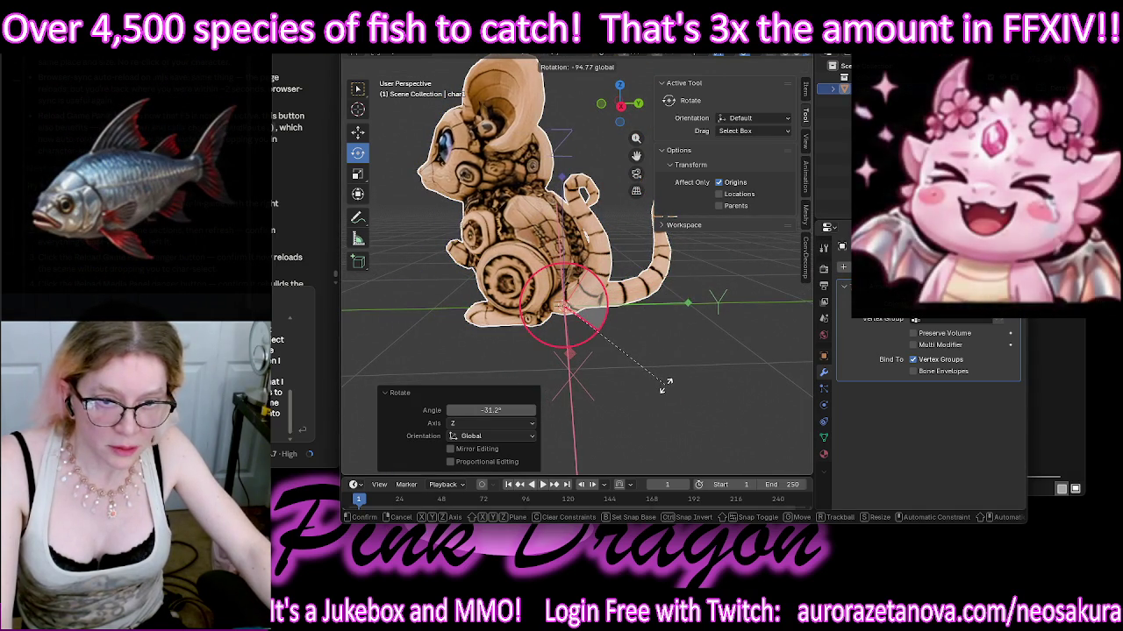
Step: Orbit to a front view and rotate the origin 5.02° about global Y
left_click_drag(664, 386, 664, 385)
mouse_move(664, 386)
middle_mouse_down()
mouse_move(727, 395)
mouse_move(617, 318)
middle_mouse_up()
left_click_drag(601, 307, 597, 296)
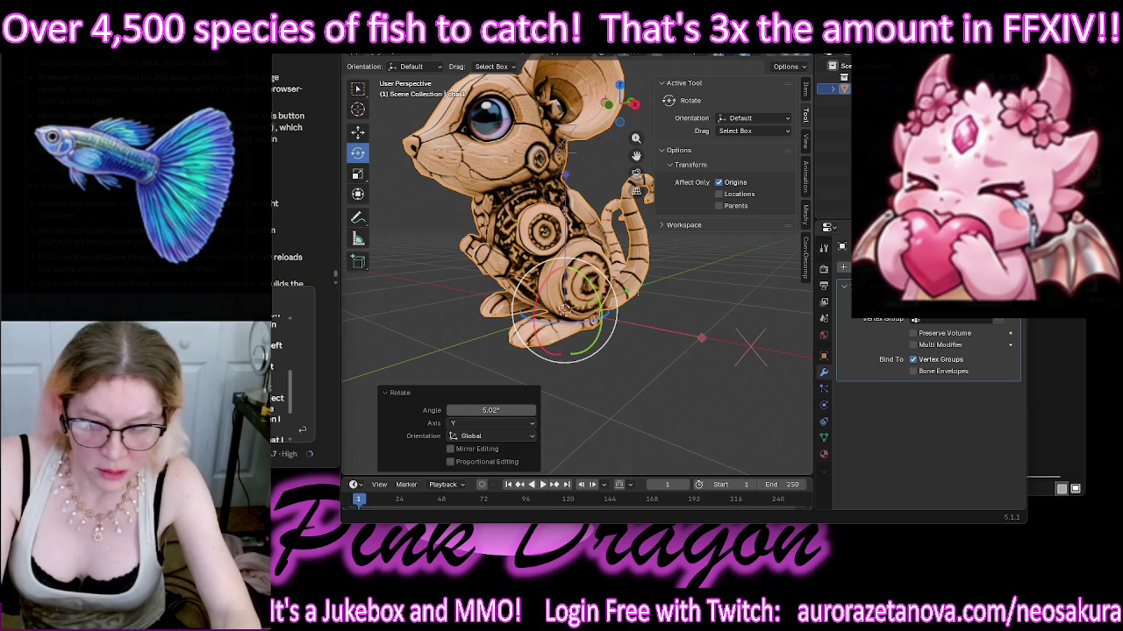
key("super+h")
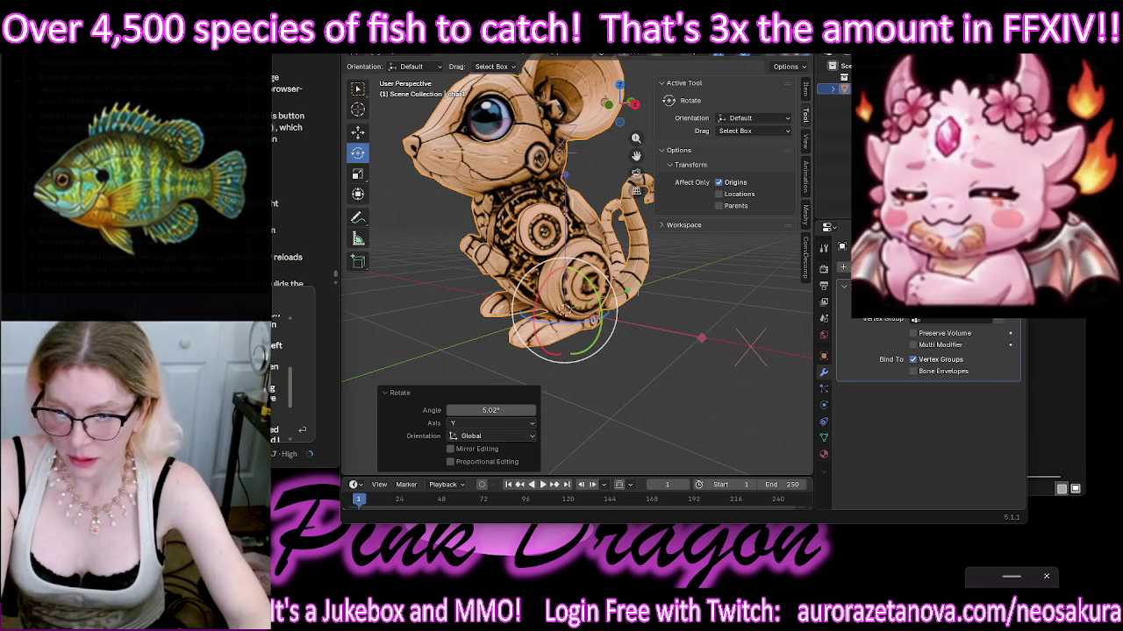
key("super")
key("Escape")
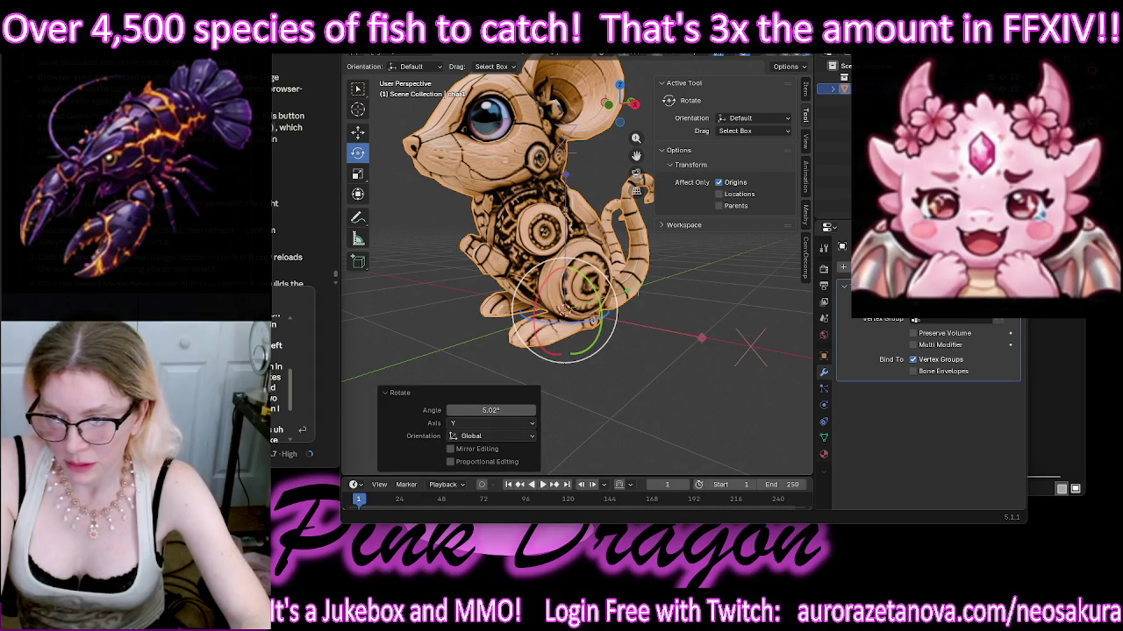
key("super+h")
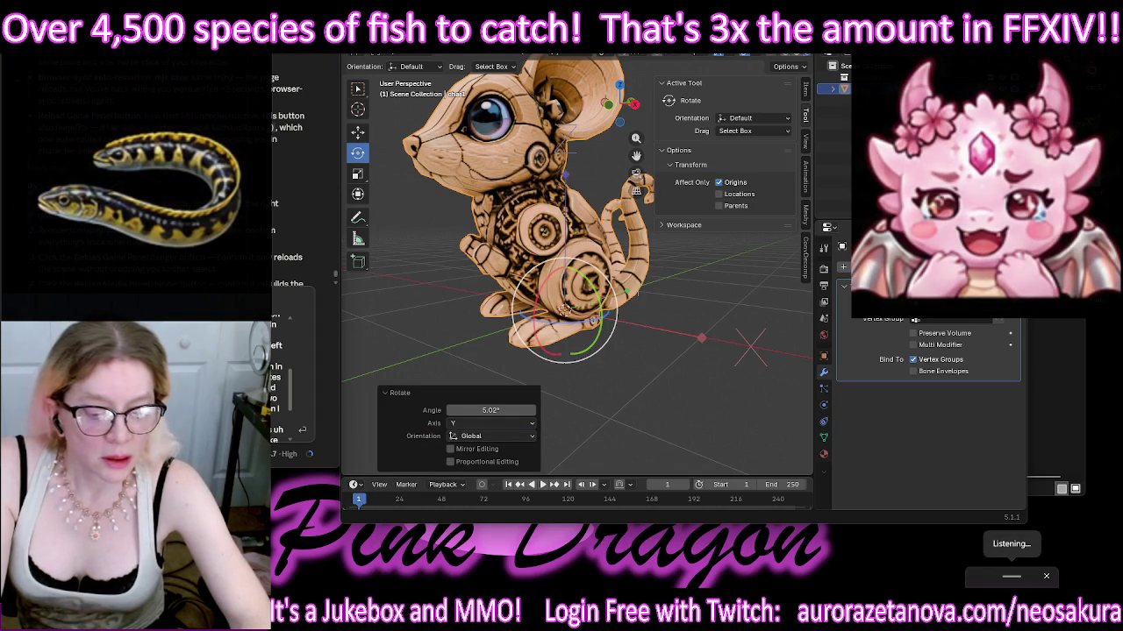
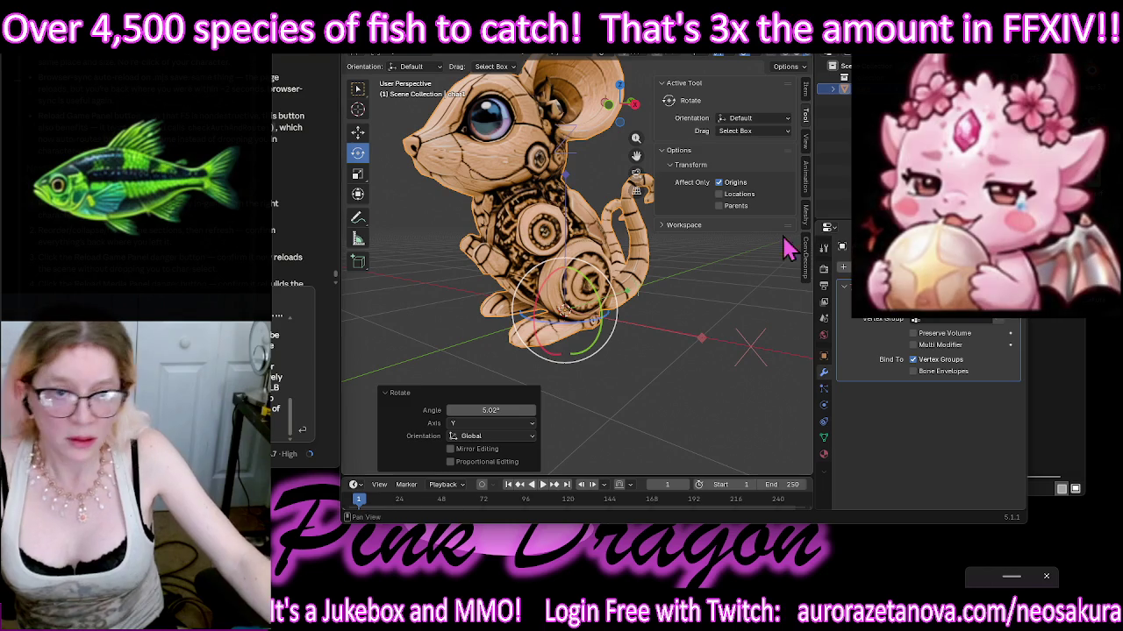
Step: Tilt the steampunk mouse model 4.05° about the Y axis until it stands upright
left_click_drag(534, 318, 480, 324)
middle_click_drag(481, 324, 493, 318)
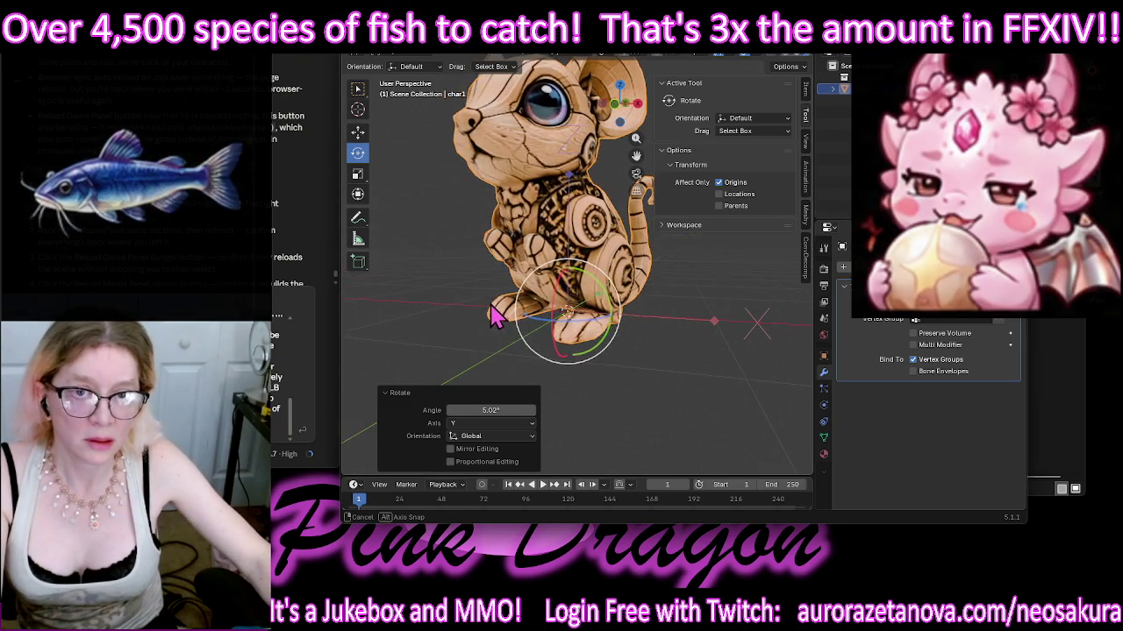
left_click(809, 116)
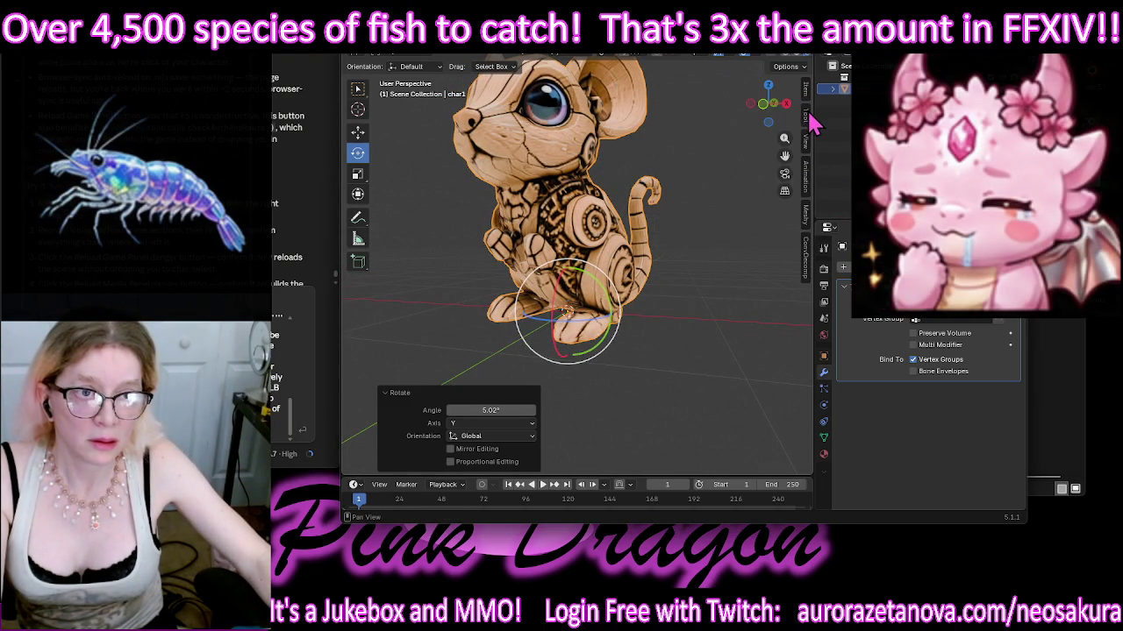
mouse_move(707, 230)
middle_mouse_down()
mouse_move(726, 246)
mouse_move(704, 248)
middle_mouse_up()
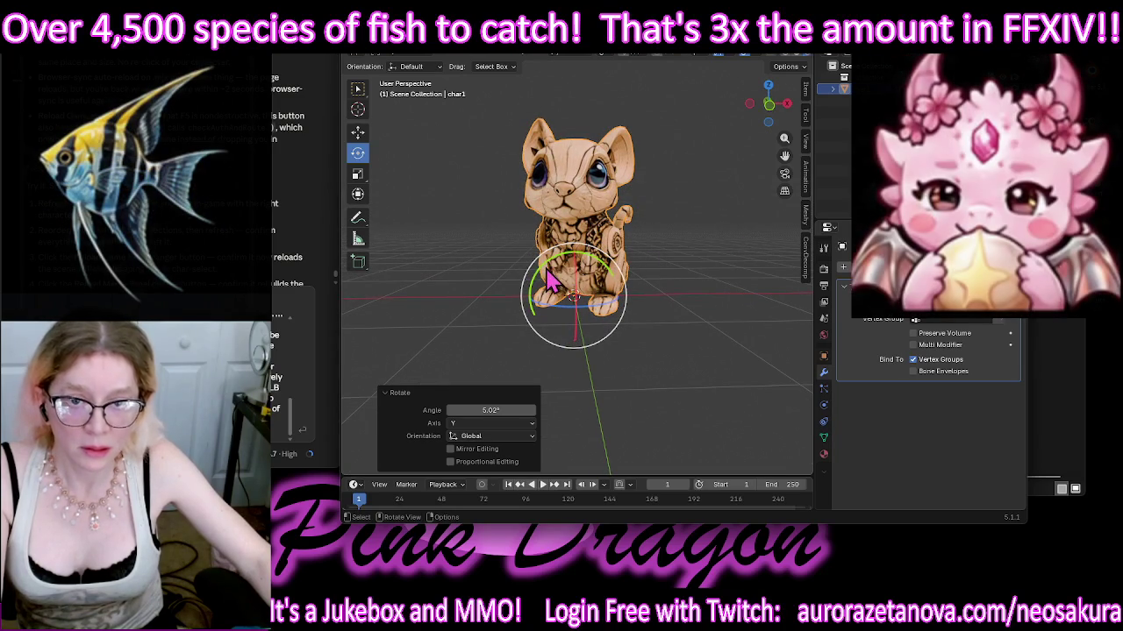
left_click_drag(548, 272, 551, 265)
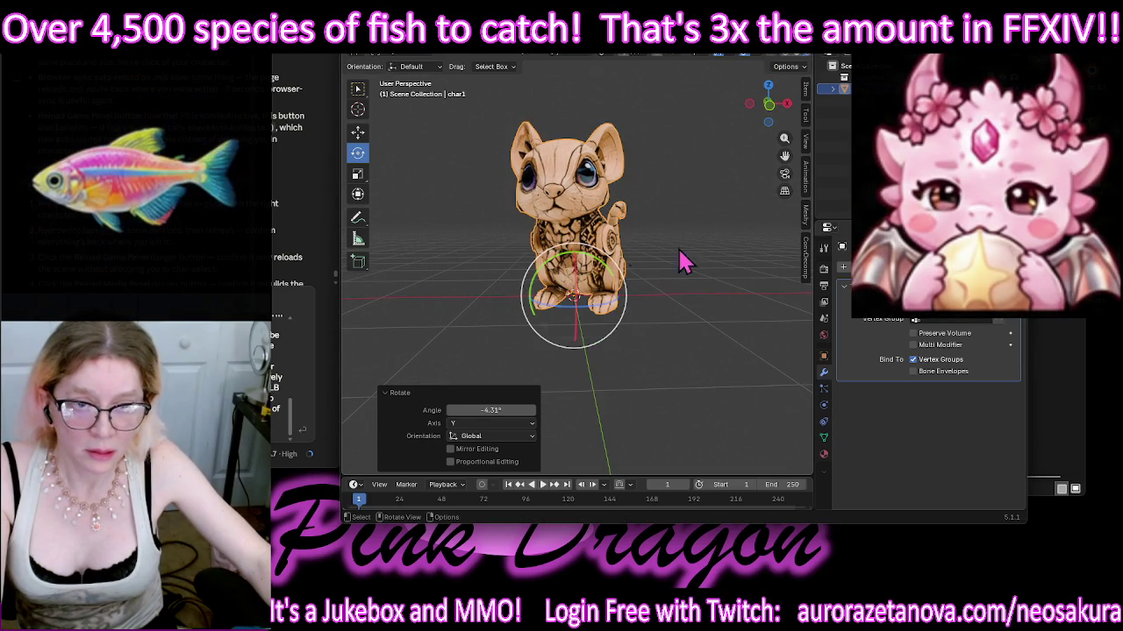
mouse_move(694, 208)
middle_mouse_down()
mouse_move(725, 200)
mouse_move(689, 196)
middle_mouse_up()
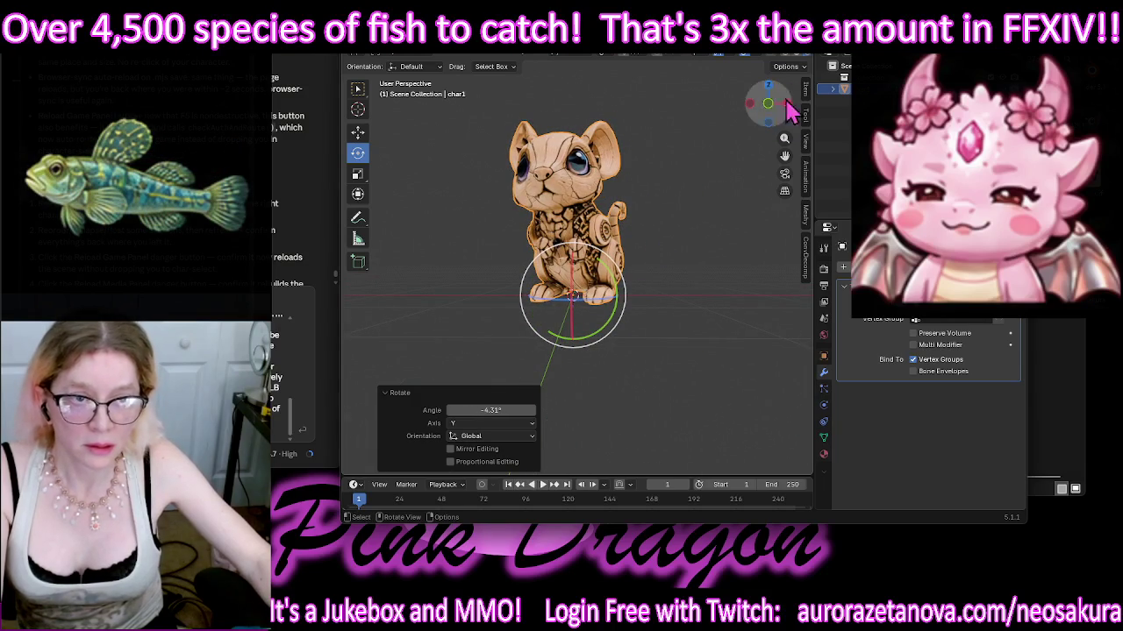
left_click_drag(809, 107, 657, 109)
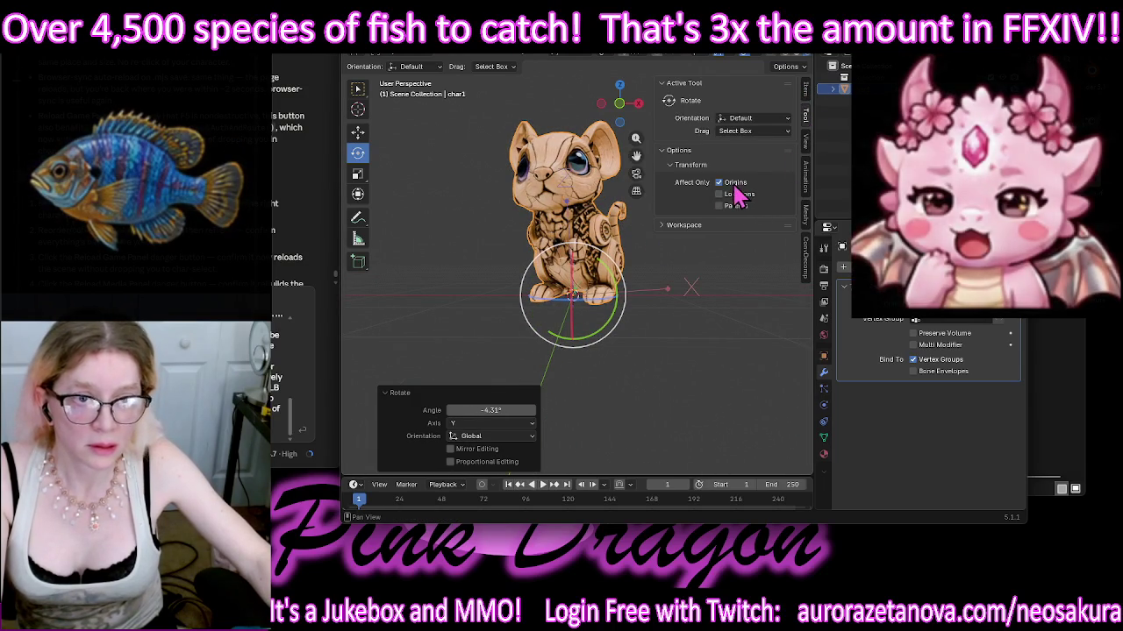
left_click_drag(616, 286, 620, 292)
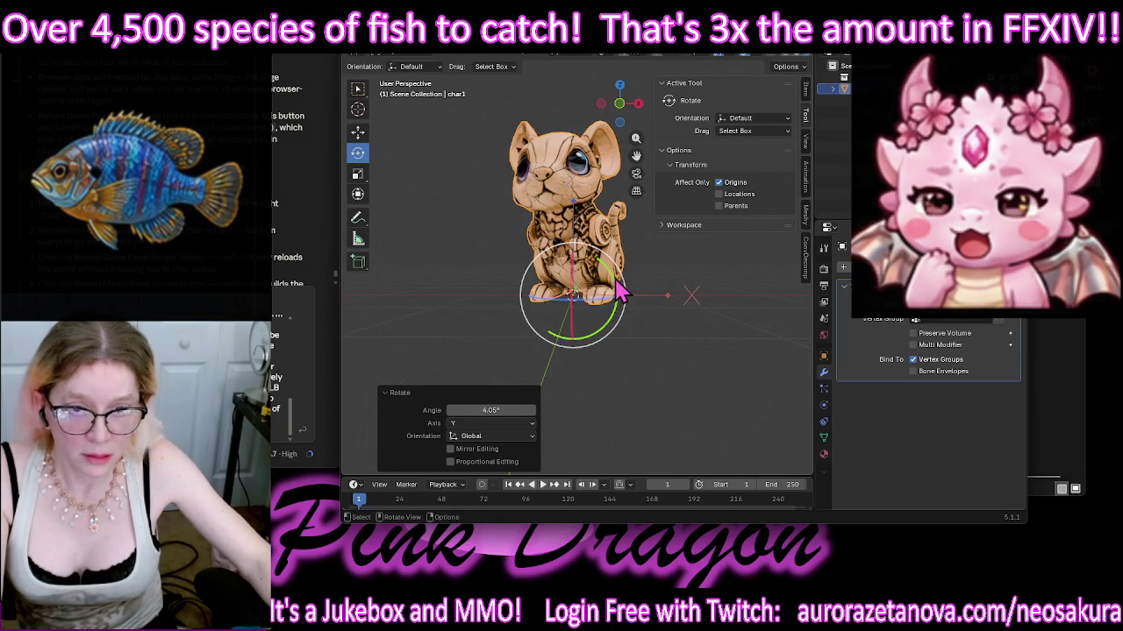
key("n")
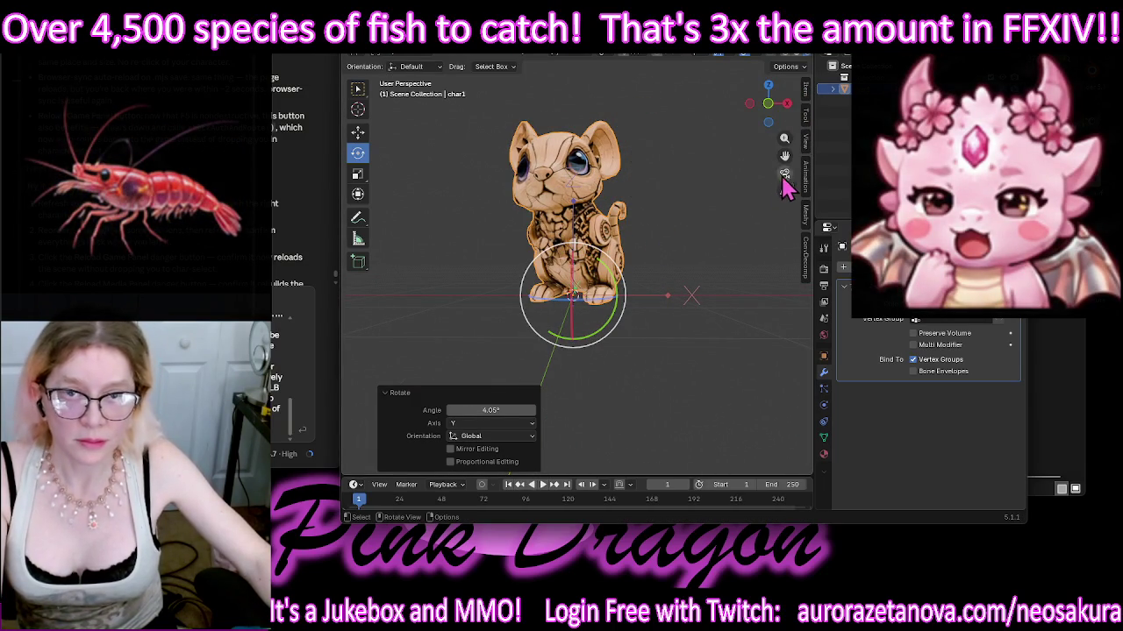
mouse_move(710, 181)
middle_mouse_down()
mouse_move(543, 230)
mouse_move(727, 201)
middle_mouse_up()
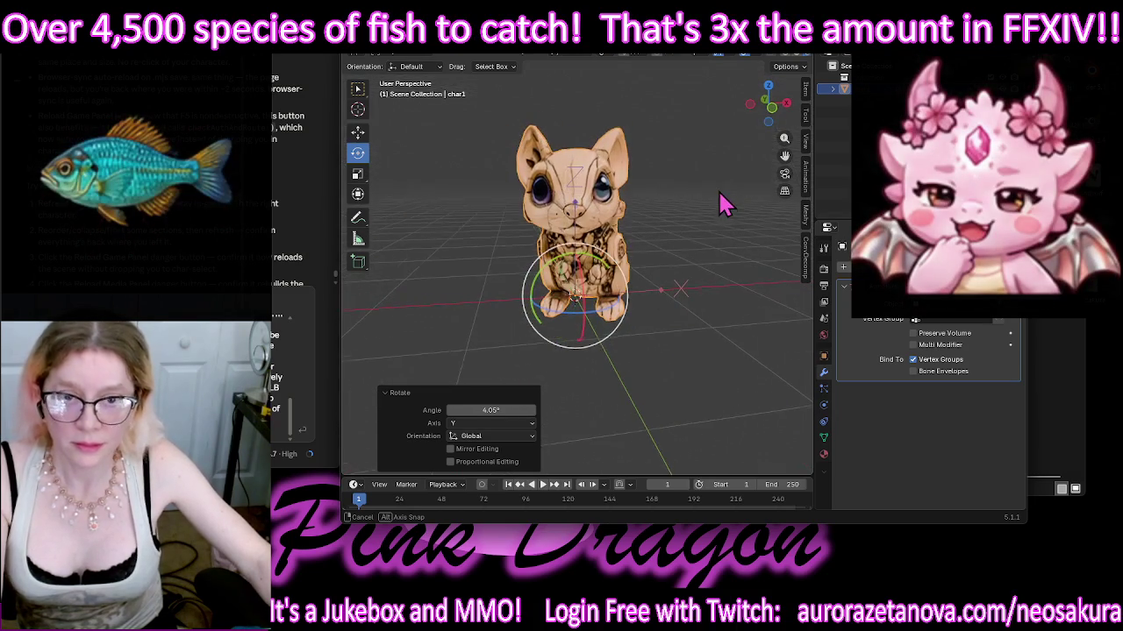
left_click(425, 63)
Step: Merge the mouse mesh's vertices by distance, removing 1941 duplicates, and return to Object Mode
left_click(399, 88)
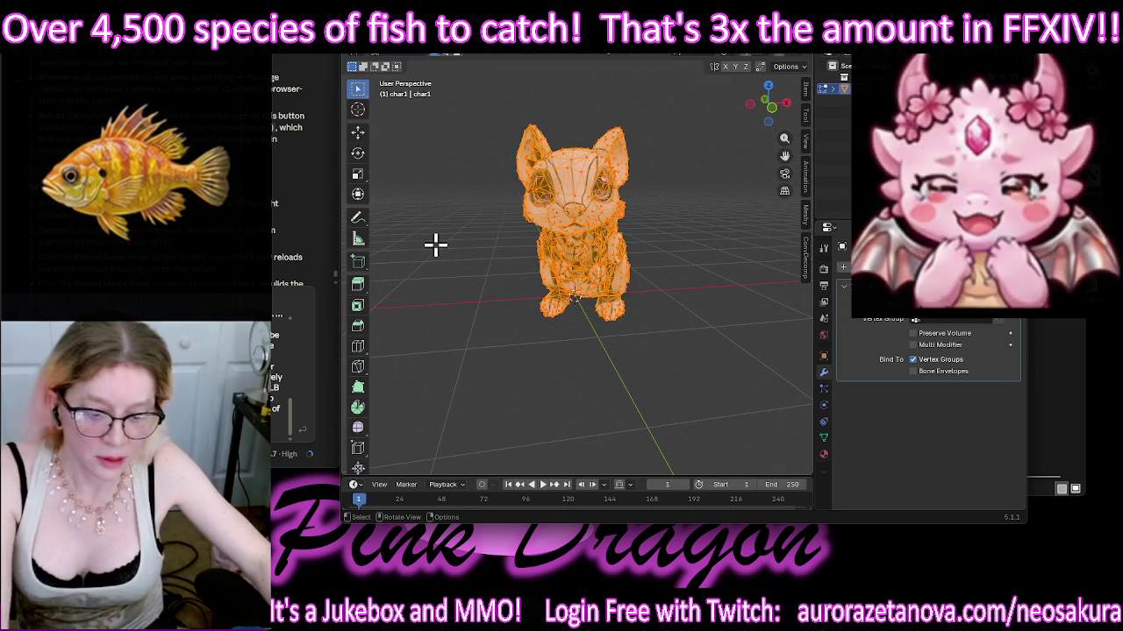
key("m")
left_click(436, 248)
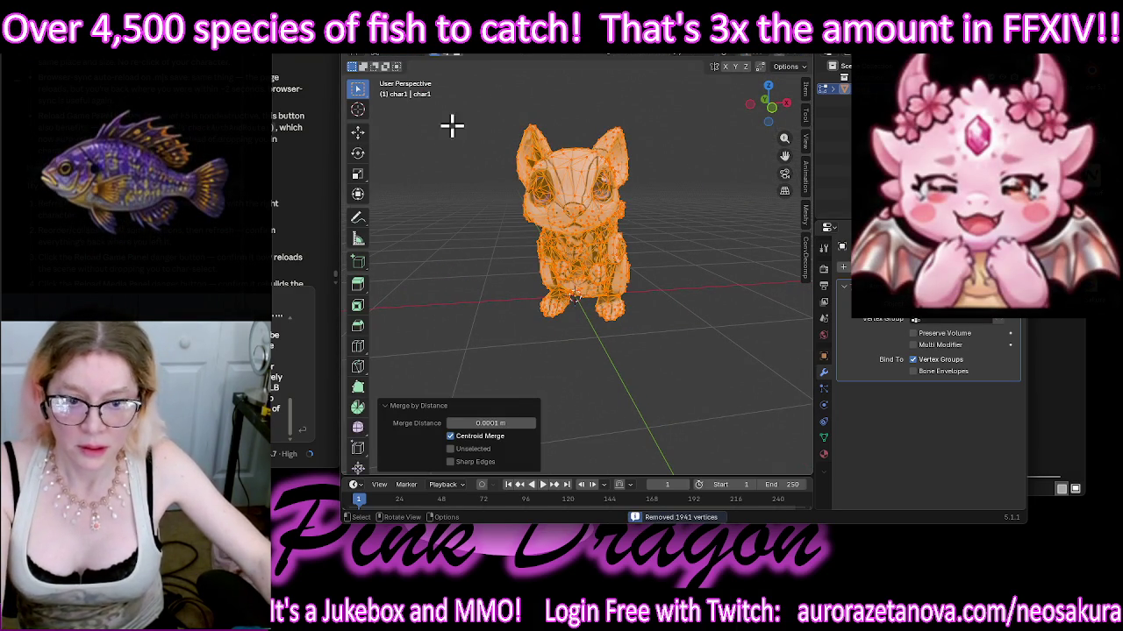
left_click(412, 66)
left_click(399, 76)
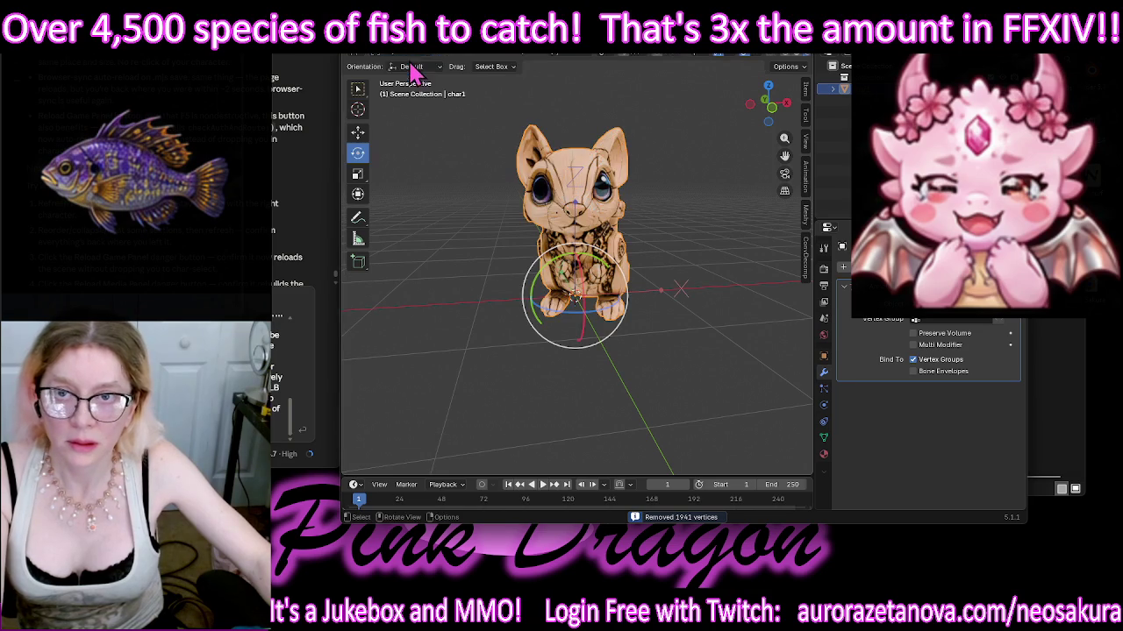
Step: Purge all unused data-blocks from the Blender file
key("F4")
mouse_move(387, 253)
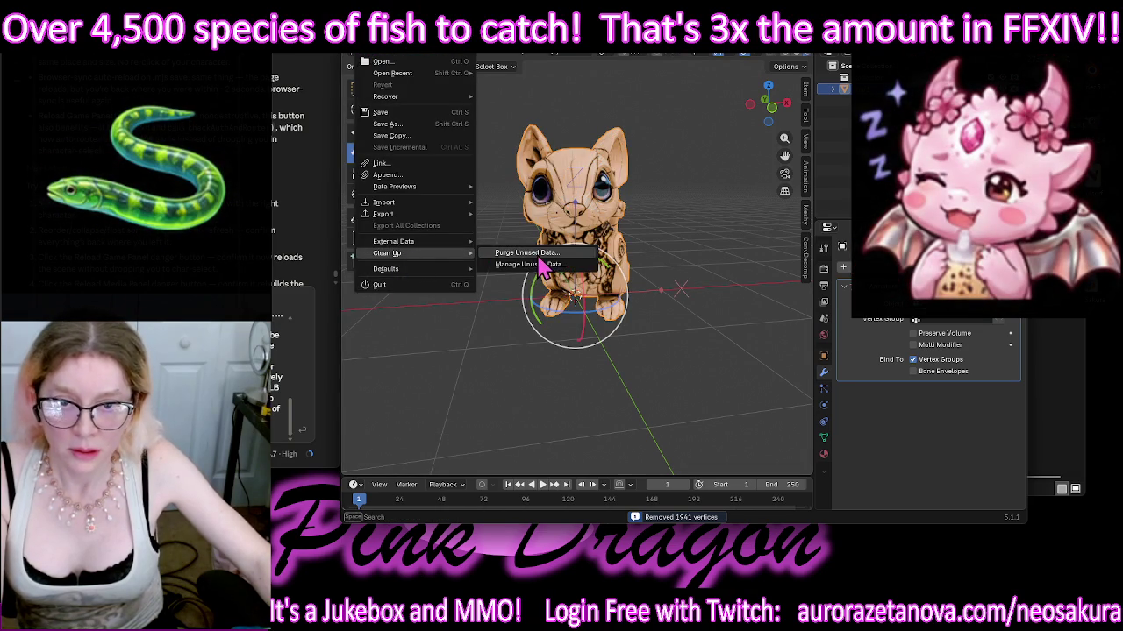
left_click(536, 254)
left_click(524, 332)
mouse_move(532, 345)
middle_mouse_down()
mouse_move(706, 273)
mouse_move(724, 292)
mouse_move(690, 263)
mouse_move(690, 292)
middle_mouse_up()
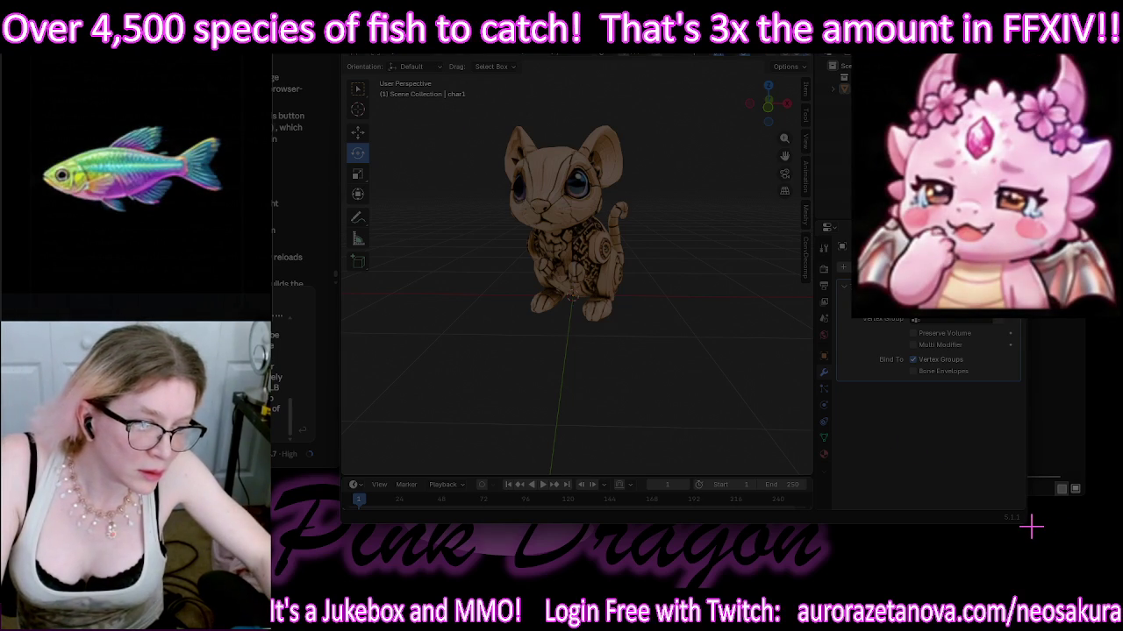
left_click_drag(1030, 526, 327, 55)
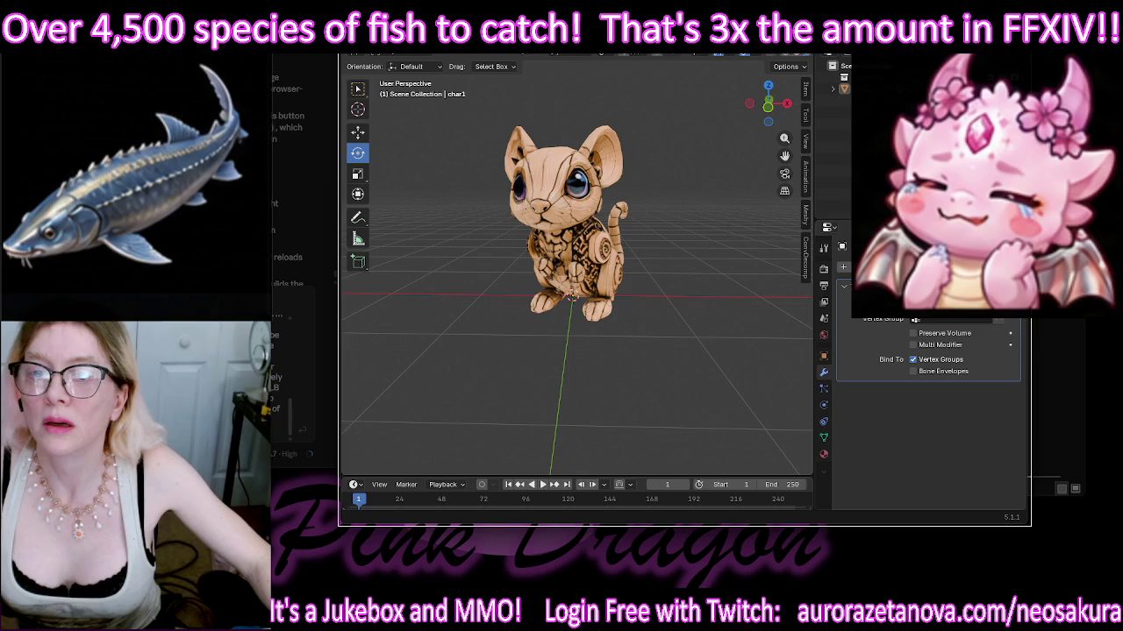
key("Return")
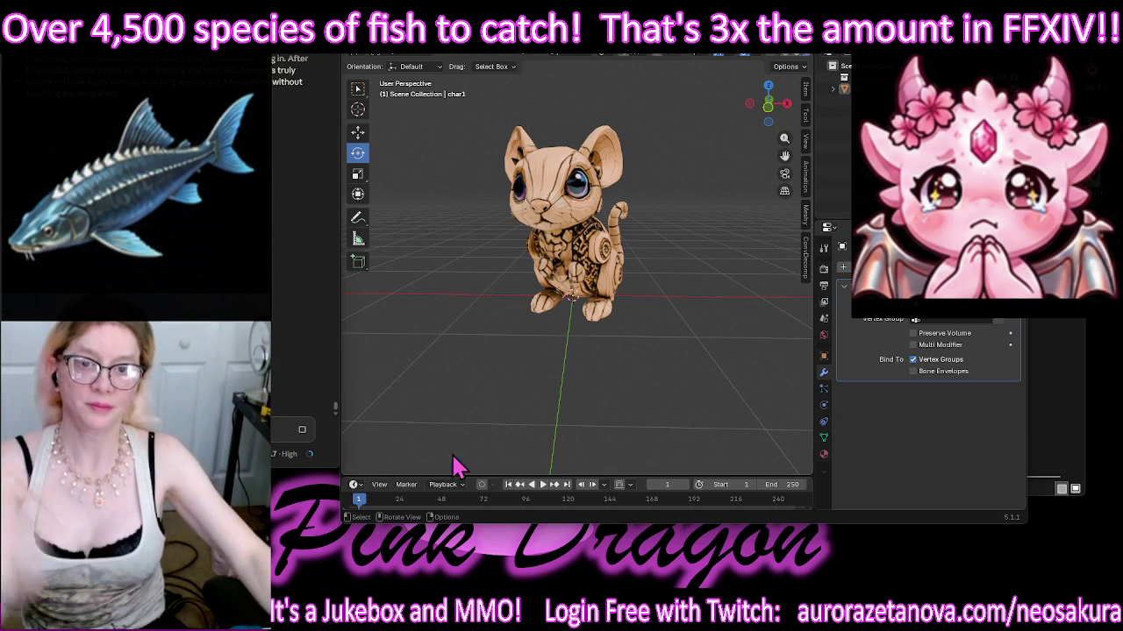
Step: Purge the file's unused data-blocks once more
left_click(366, 43)
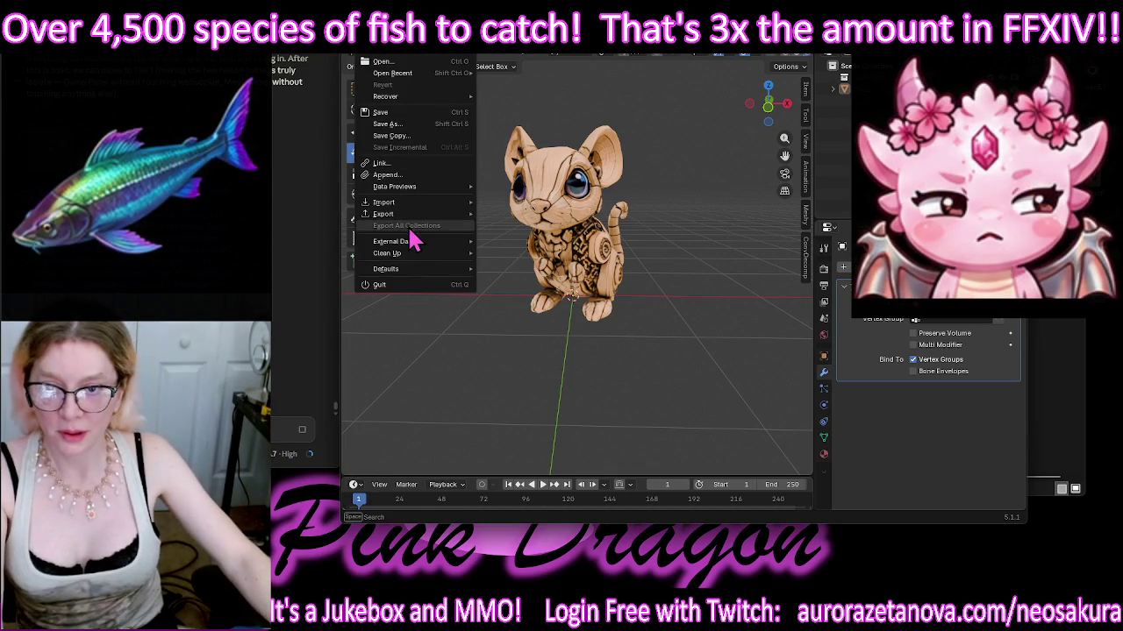
mouse_move(386, 253)
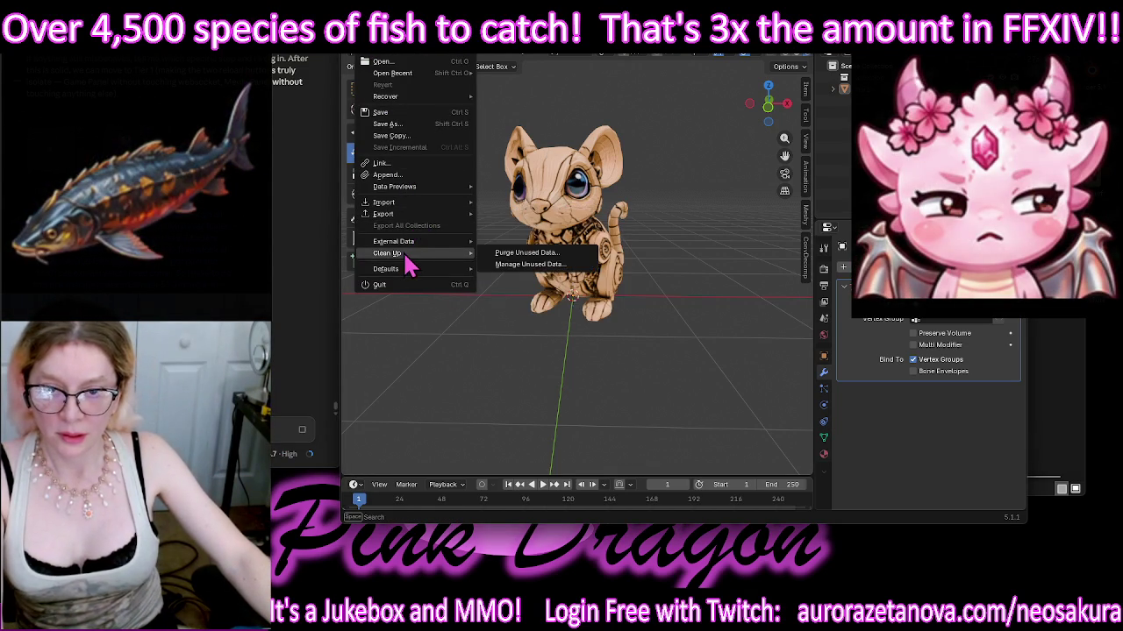
left_click(501, 259)
left_click(561, 330)
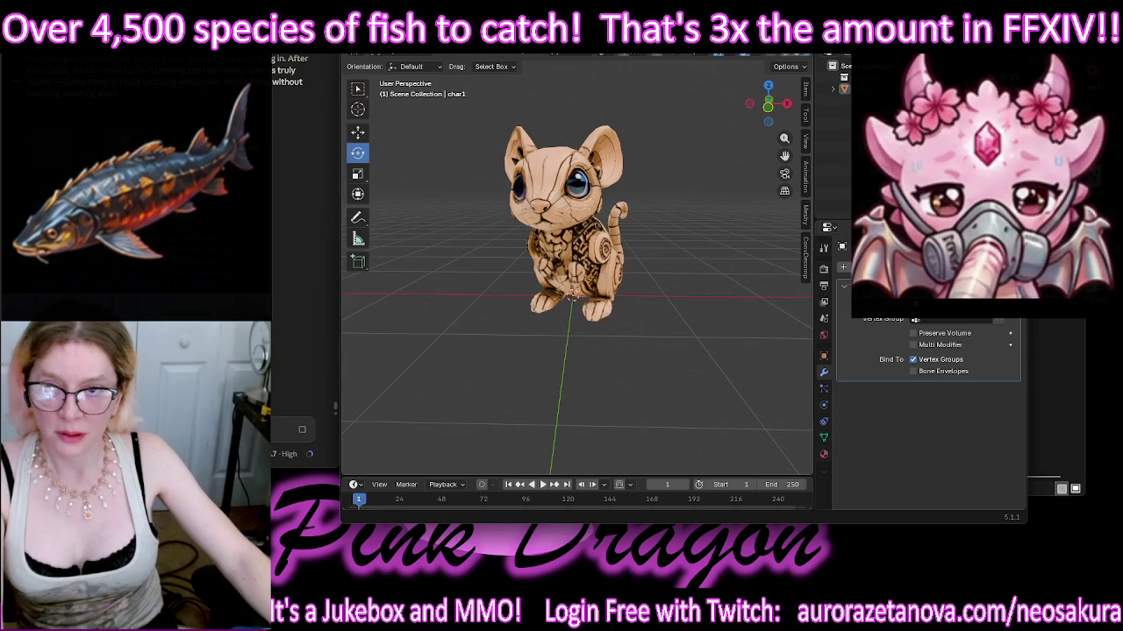
Step: Export the mouse model in glTF 2.0 format as Mouse.glb
left_click(379, 51)
mouse_move(384, 214)
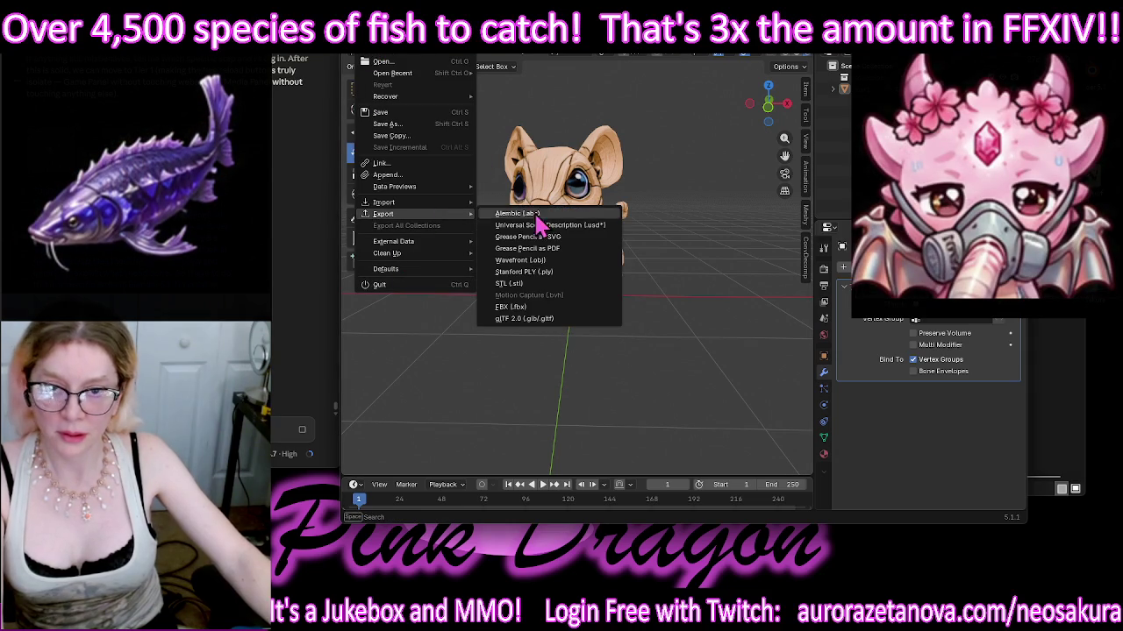
left_click(530, 319)
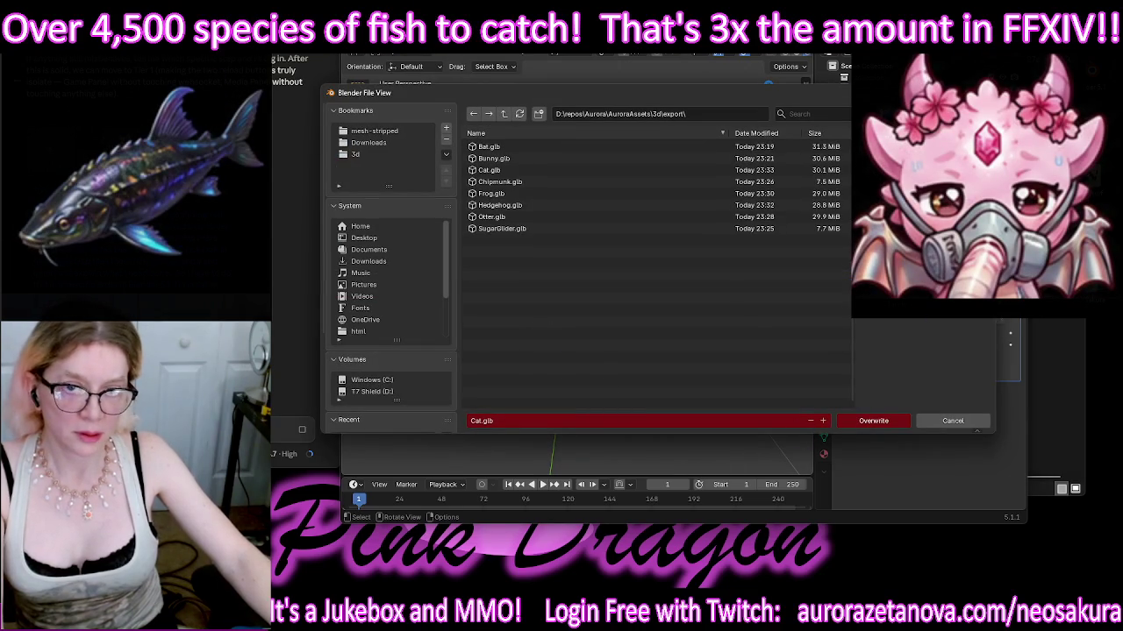
mouse_move(721, 94)
left_mouse_down()
mouse_move(737, 416)
mouse_move(714, 180)
left_mouse_up()
type("Mouse")
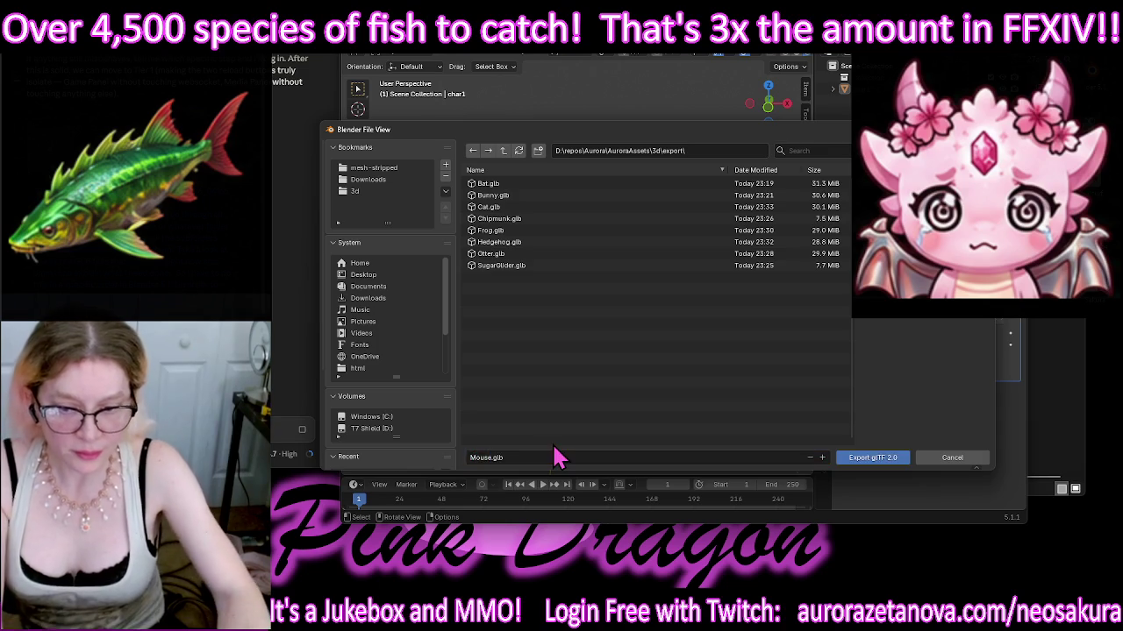
key("Return")
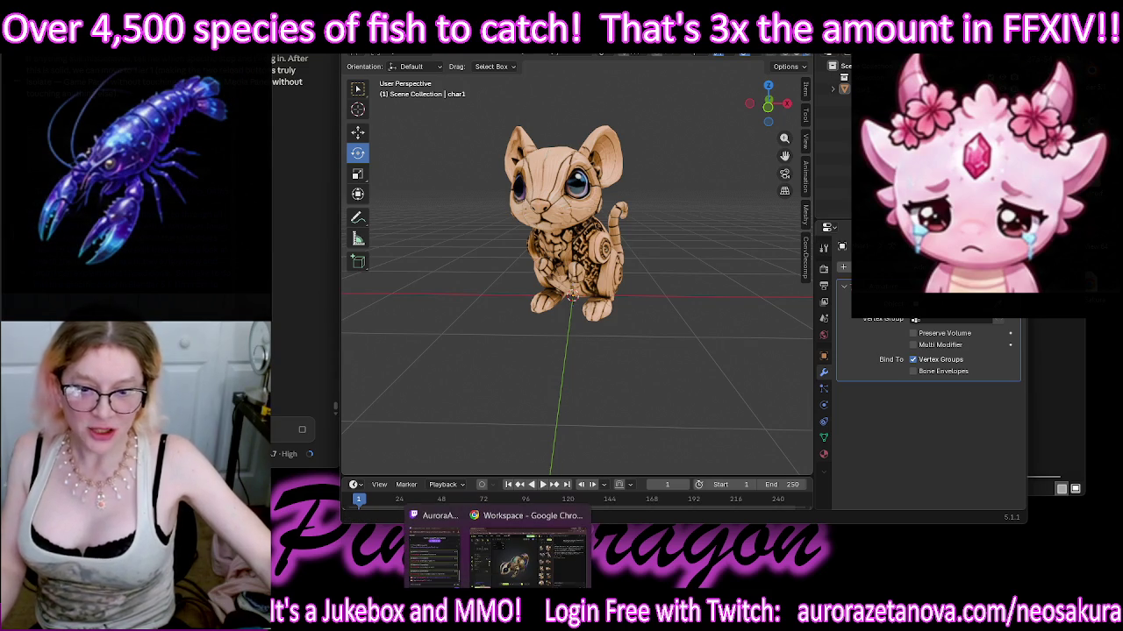
left_click(527, 552)
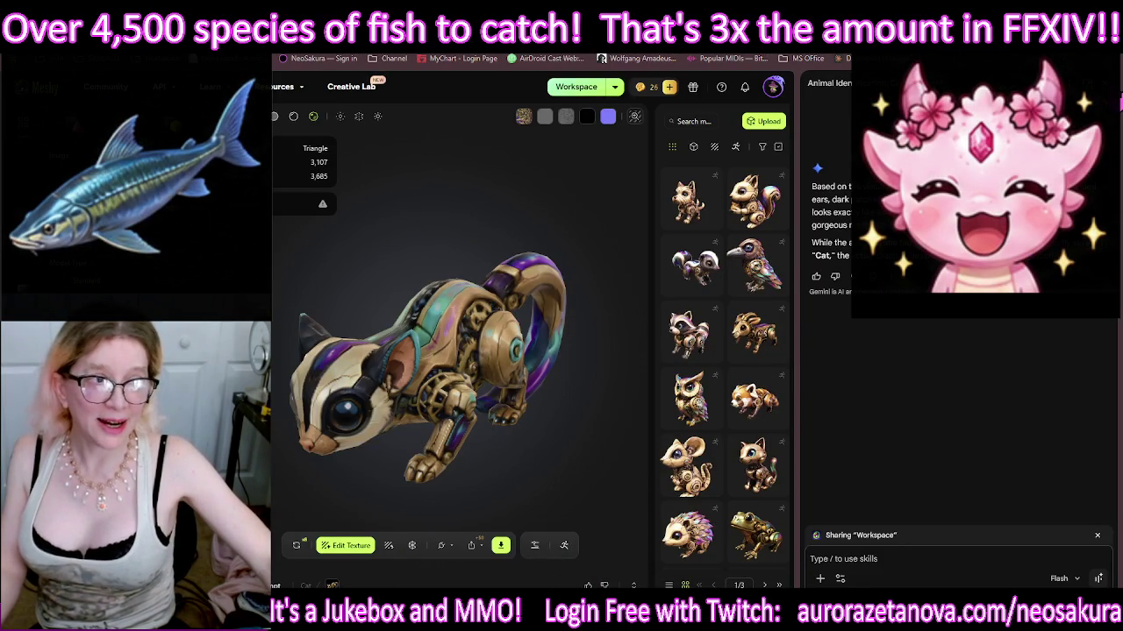
Step: Close the Gemini side panel, widen the Meshy library grid, and turn the model front-facing
left_click(1103, 83)
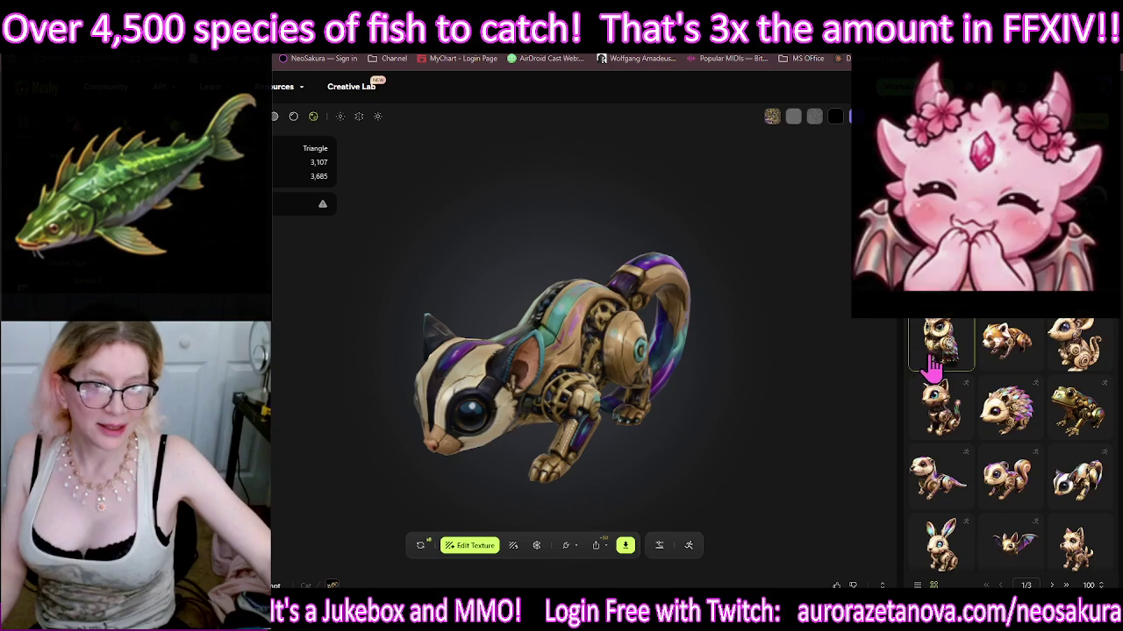
mouse_move(847, 333)
left_mouse_down()
mouse_move(688, 339)
mouse_move(791, 325)
left_mouse_up()
mouse_move(533, 340)
left_mouse_down()
mouse_move(623, 333)
mouse_move(742, 351)
mouse_move(586, 340)
mouse_move(611, 328)
mouse_move(568, 345)
left_mouse_up()
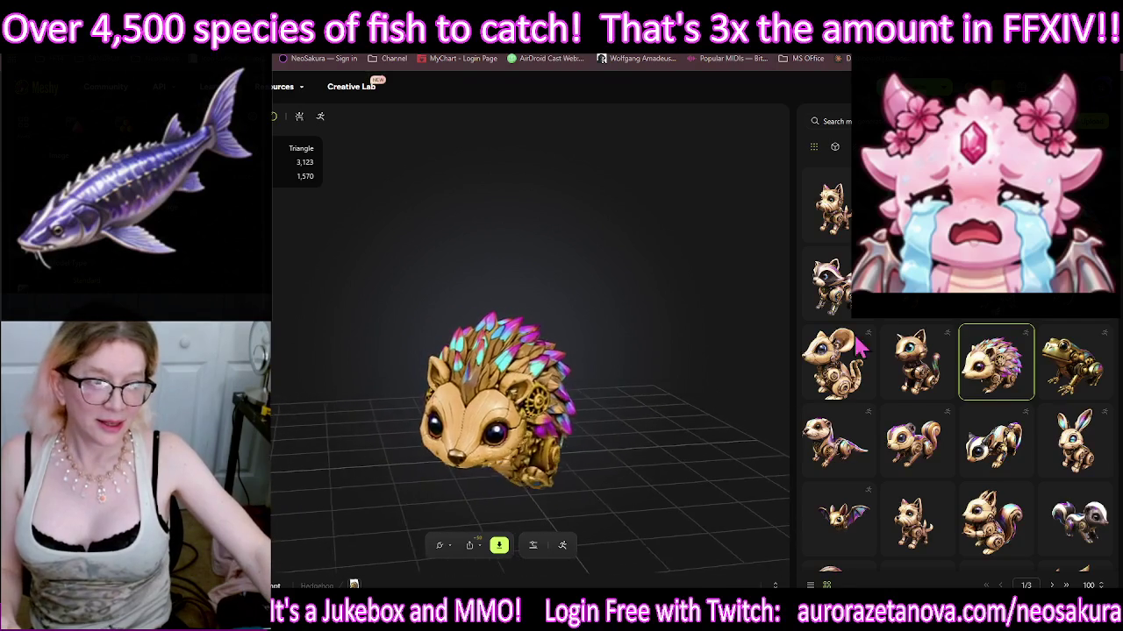
Step: Inspect the steampunk hedgehog from below, the side and behind
scroll(1028, 405, "down", 1)
scroll(1028, 405, "down", 2)
scroll(1032, 406, "down", 2)
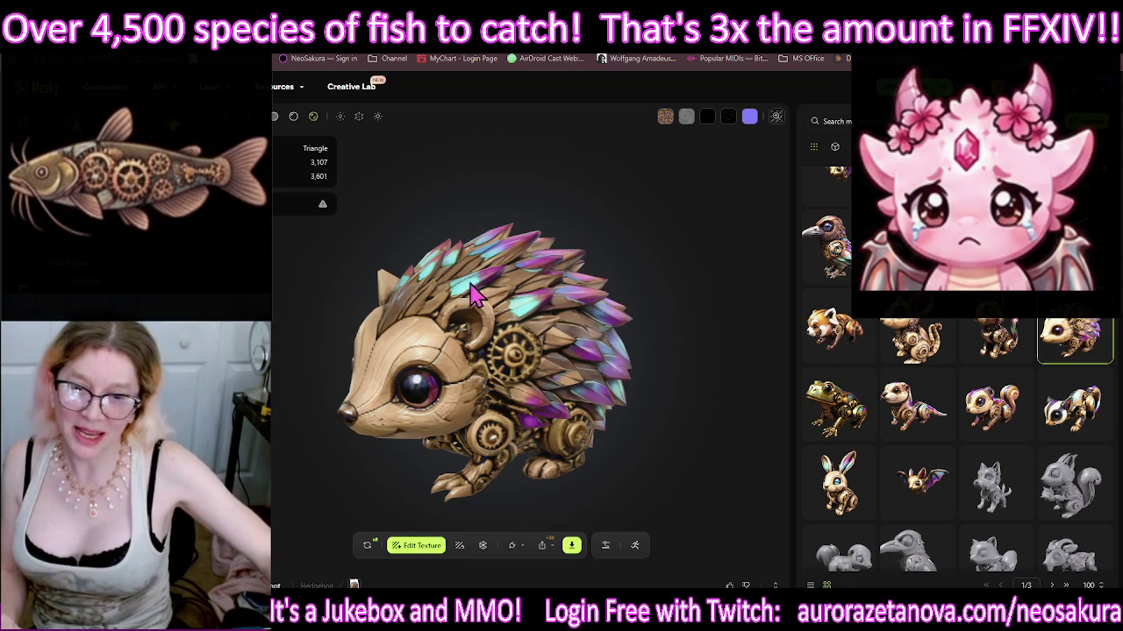
mouse_move(490, 334)
left_mouse_down()
mouse_move(509, 306)
mouse_move(516, 254)
mouse_move(544, 337)
mouse_move(508, 316)
left_mouse_up()
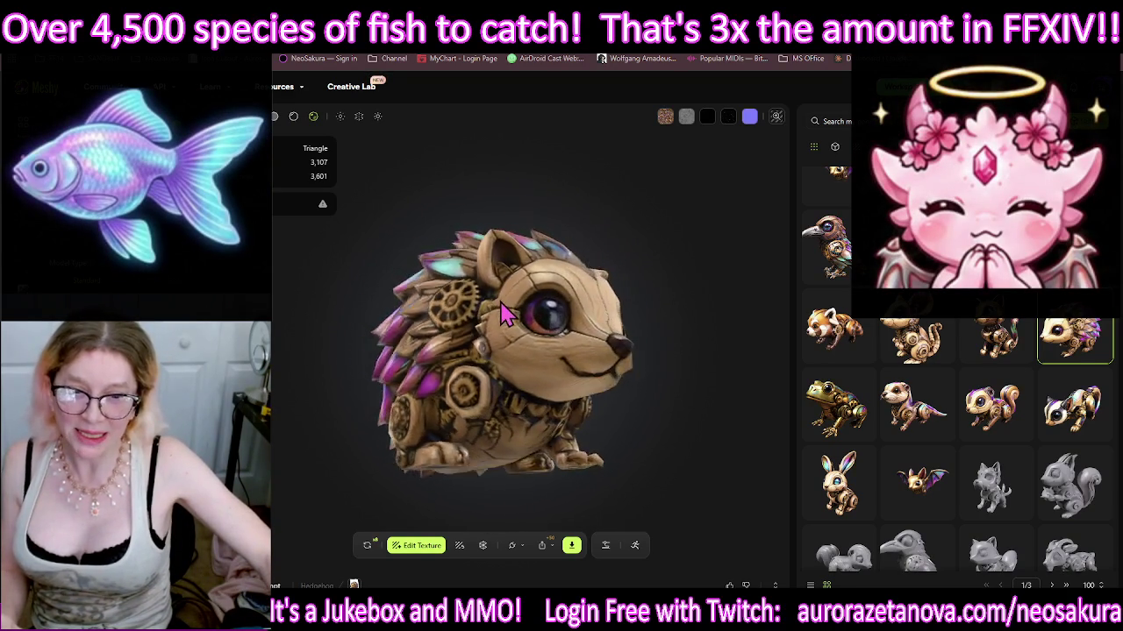
left_click_drag(368, 379, 492, 318)
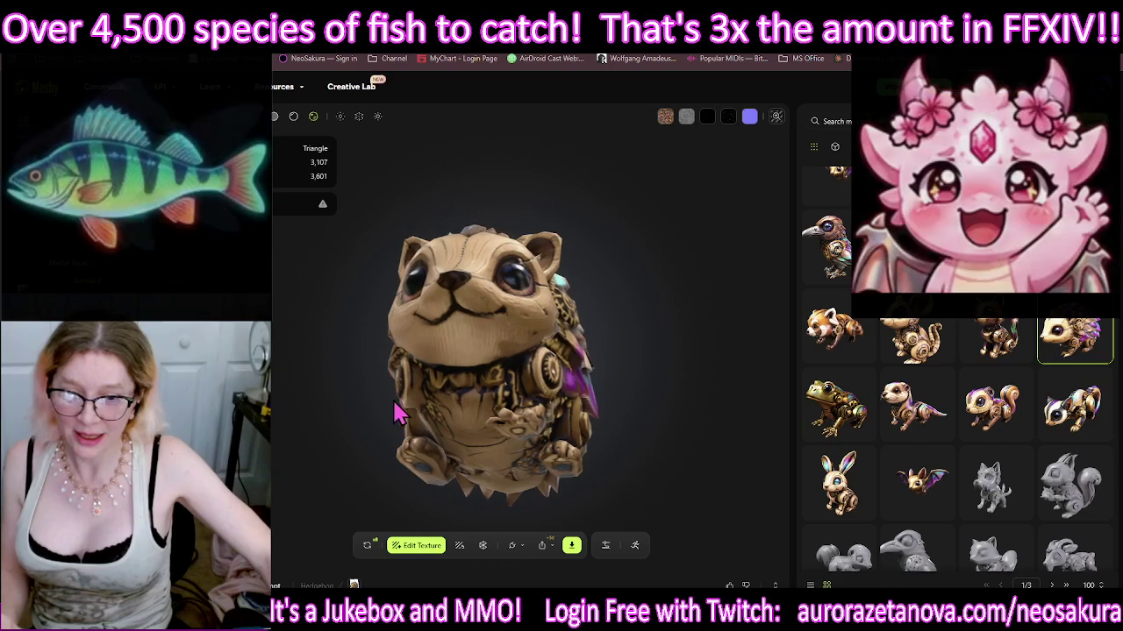
mouse_move(447, 355)
left_mouse_down()
mouse_move(421, 347)
mouse_move(696, 338)
left_mouse_up()
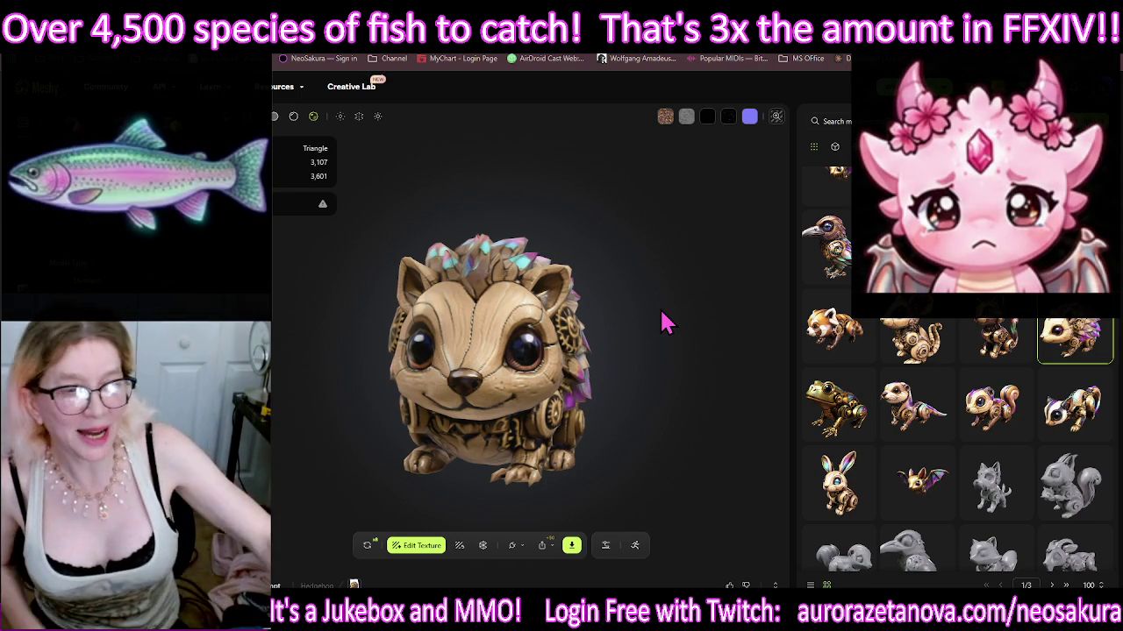
Step: Open the first orange dragon model and view it from the front up close
scroll(965, 228, "down", 3)
scroll(991, 349, "down", 5)
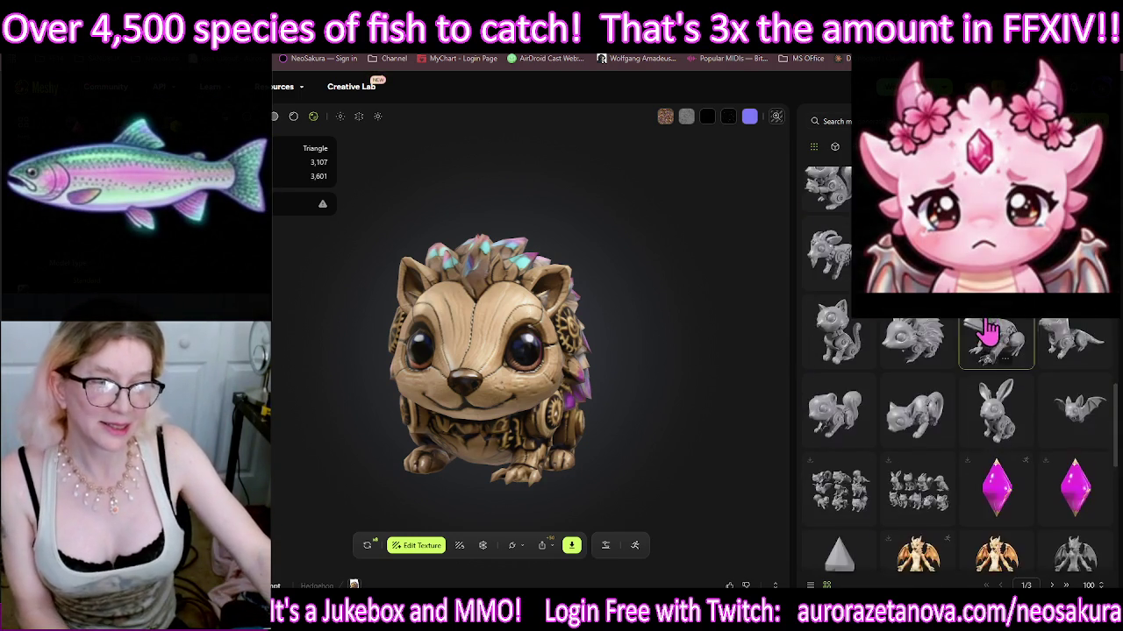
scroll(991, 349, "down", 5)
scroll(991, 349, "up", 3)
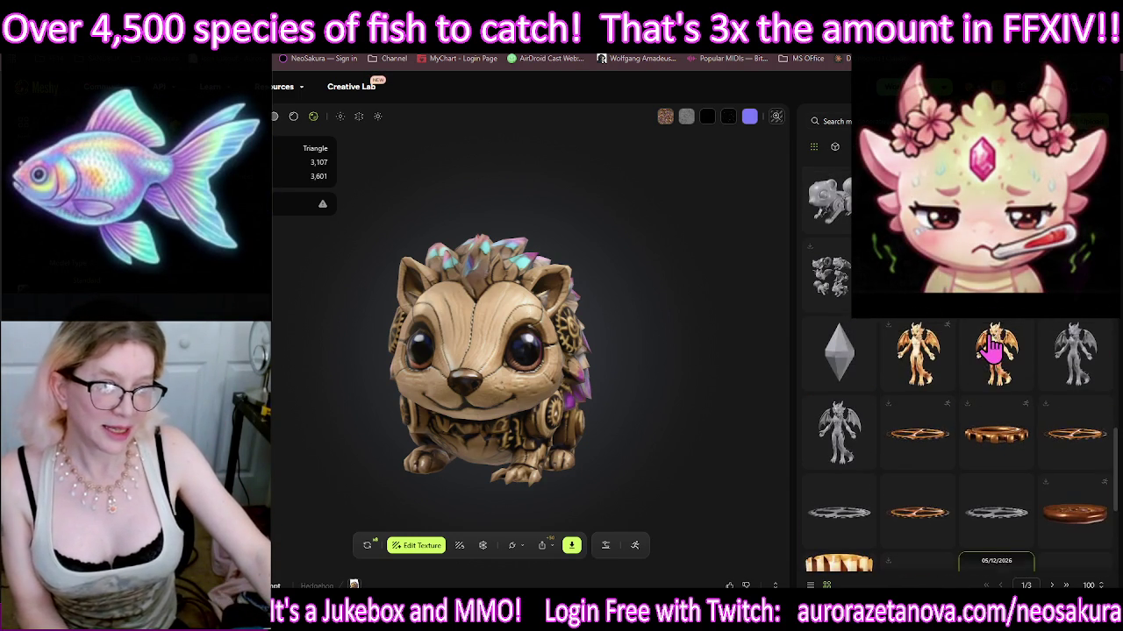
left_click(906, 367)
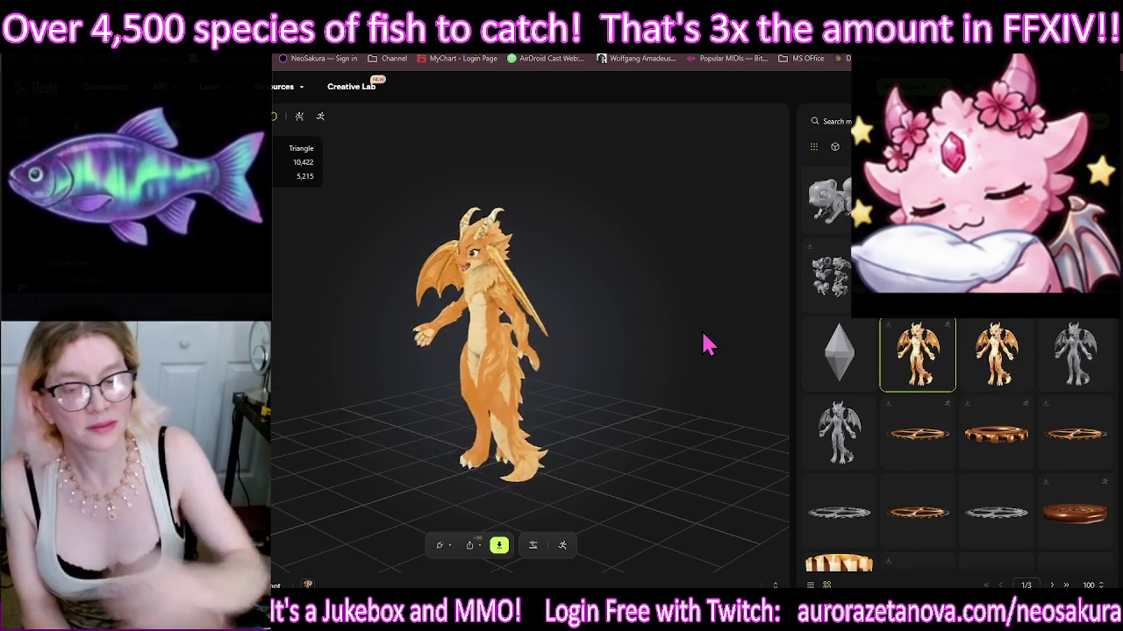
left_click_drag(698, 390, 518, 373)
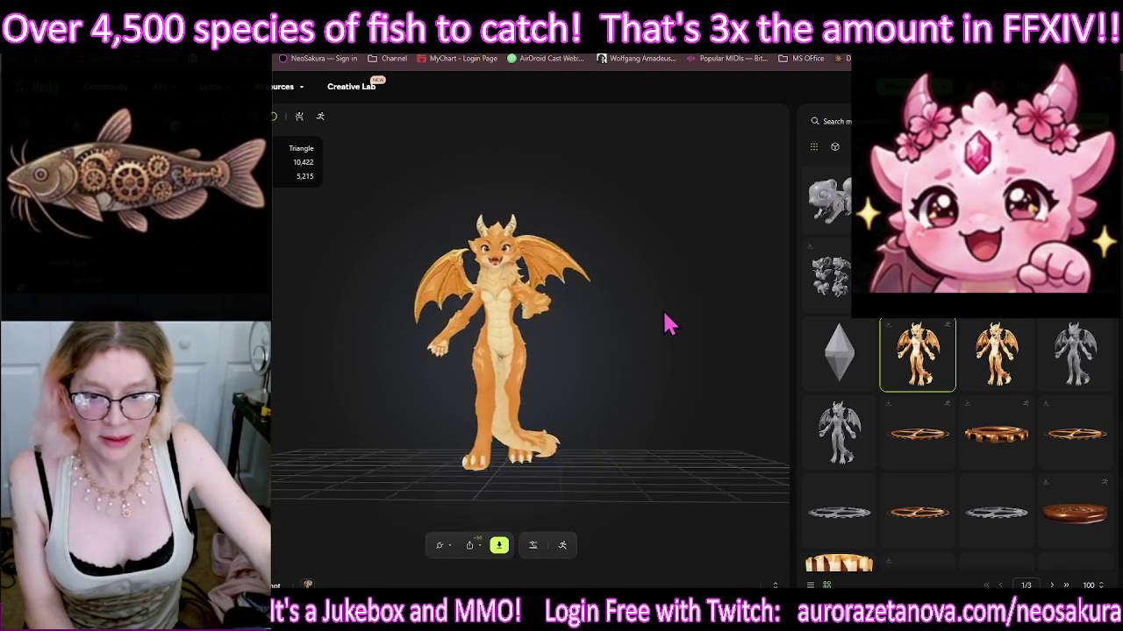
left_click_drag(664, 336, 657, 371)
scroll(522, 290, "up", 5)
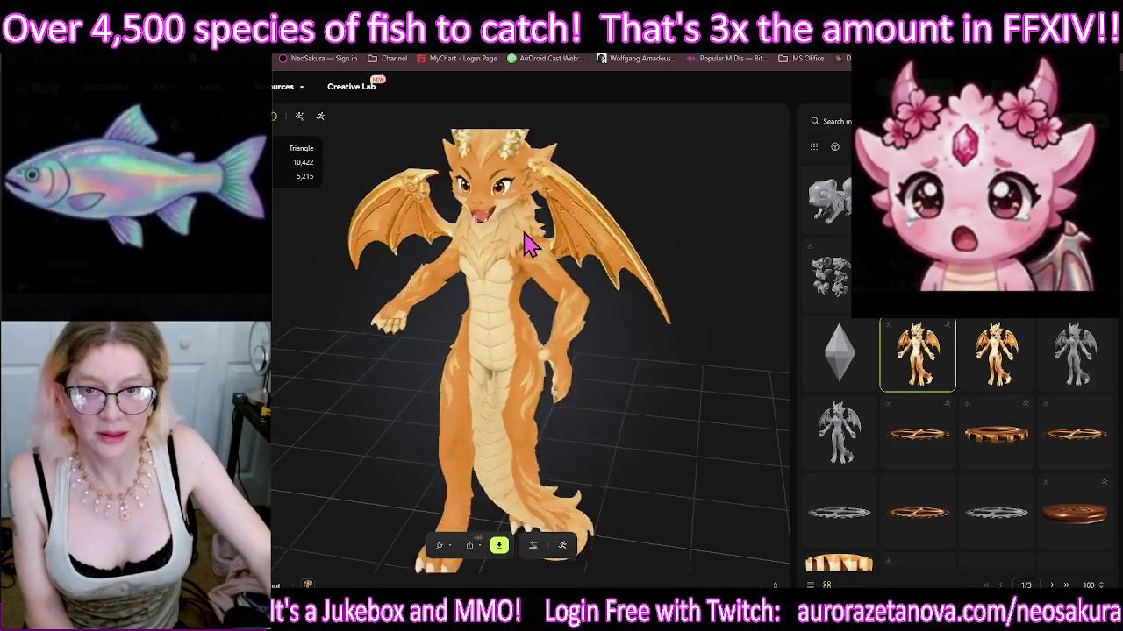
left_click_drag(518, 376, 533, 325)
scroll(533, 325, "up", 3)
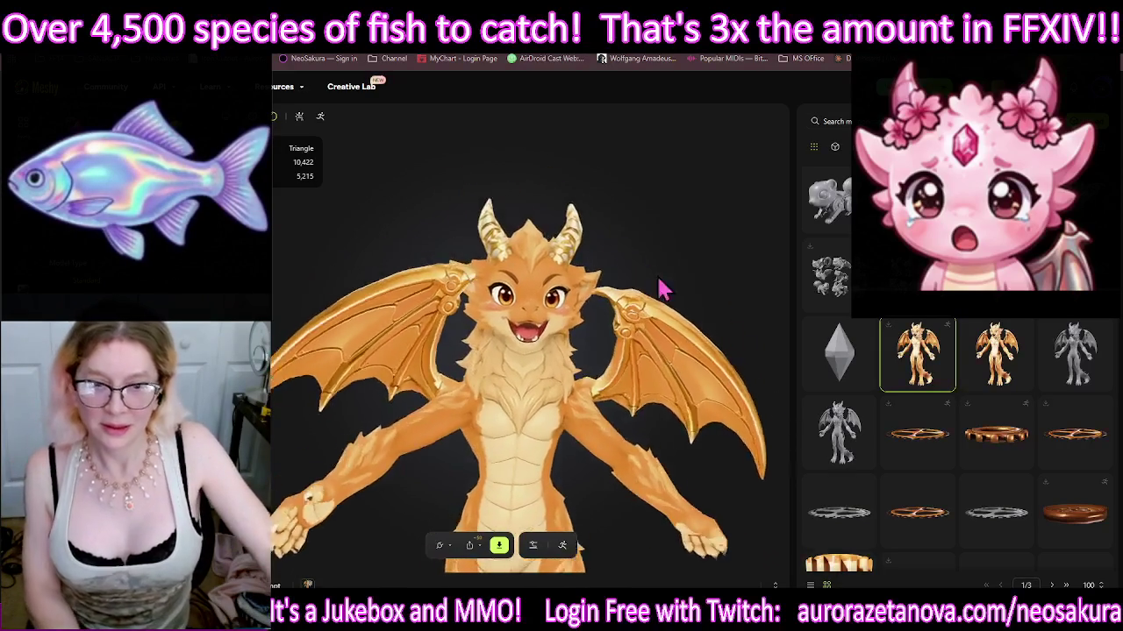
Step: Open the second orange dragon model and inspect its head
left_click(991, 351)
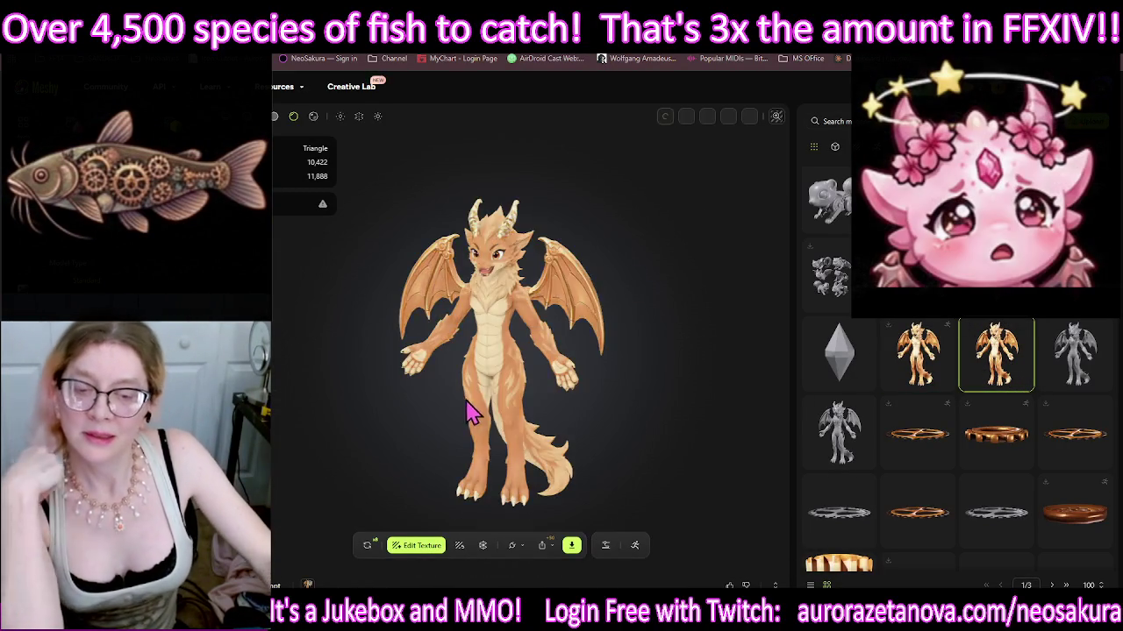
scroll(526, 307, "up", 3)
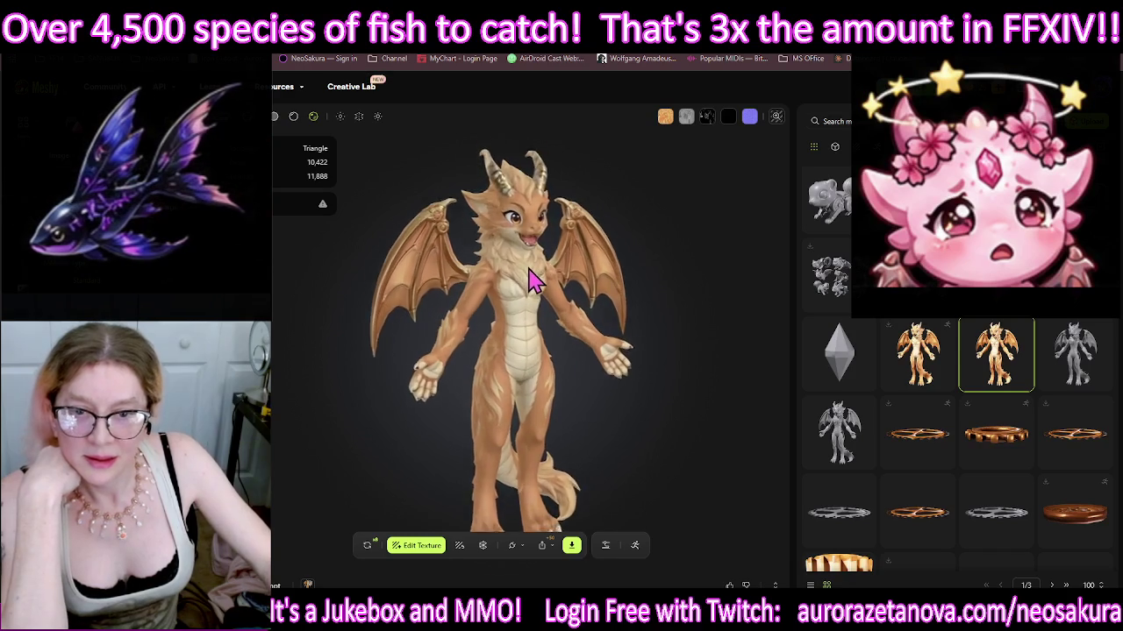
scroll(540, 263, "up", 3)
scroll(561, 403, "down", 1)
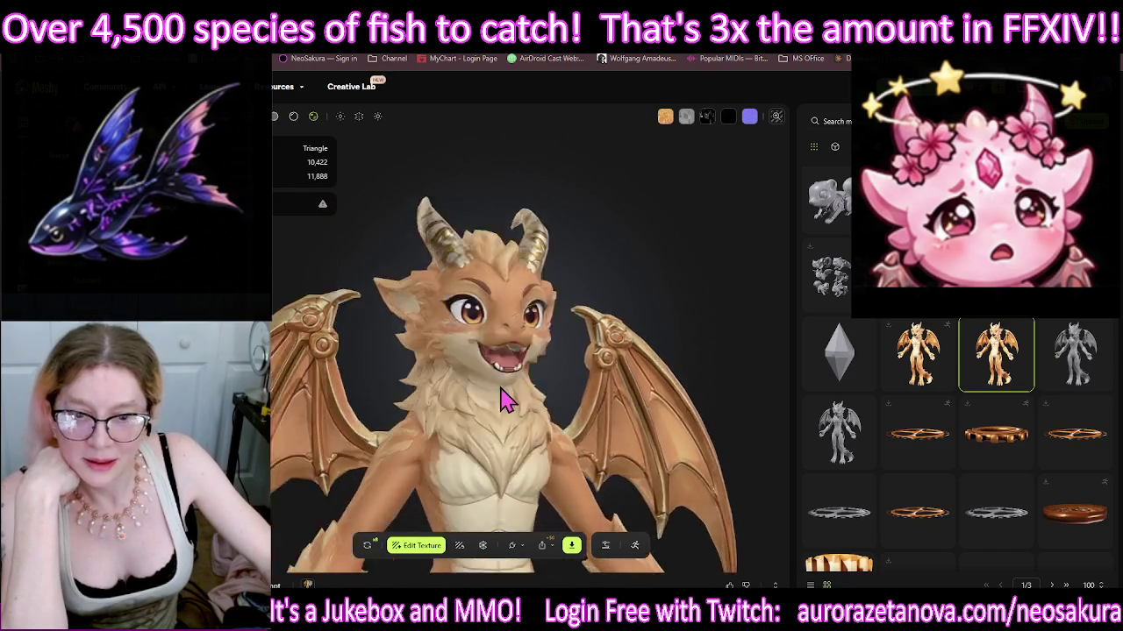
mouse_move(488, 427)
left_mouse_down()
mouse_move(520, 429)
mouse_move(564, 376)
mouse_move(592, 379)
mouse_move(554, 374)
left_mouse_up()
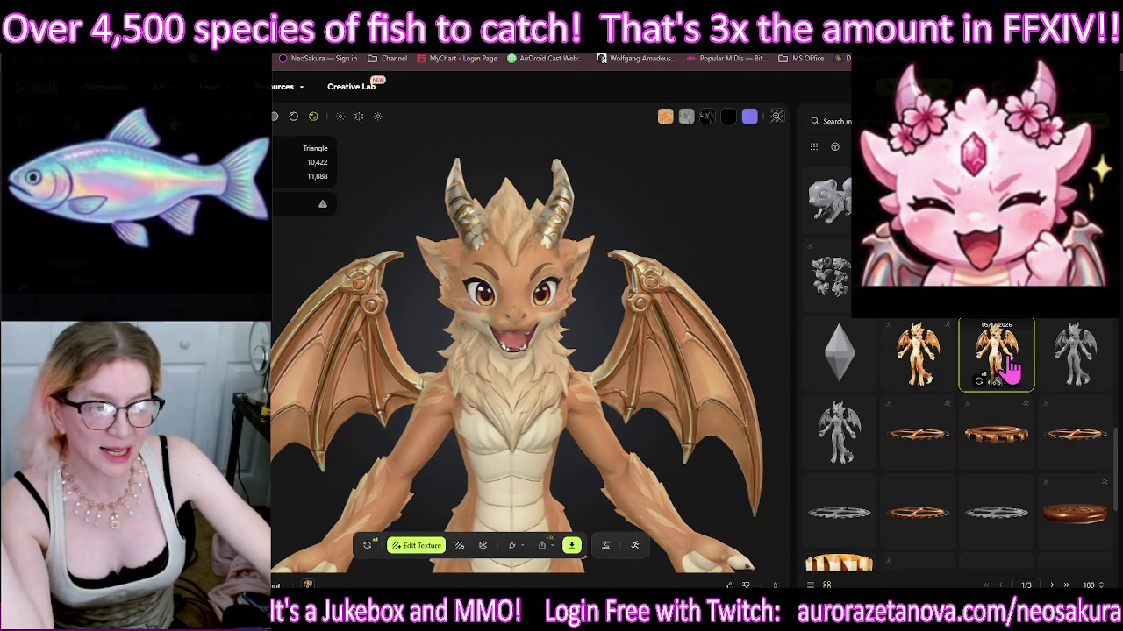
Step: Scroll the library and load the grey winged dragon model
scroll(1008, 368, "down", 3)
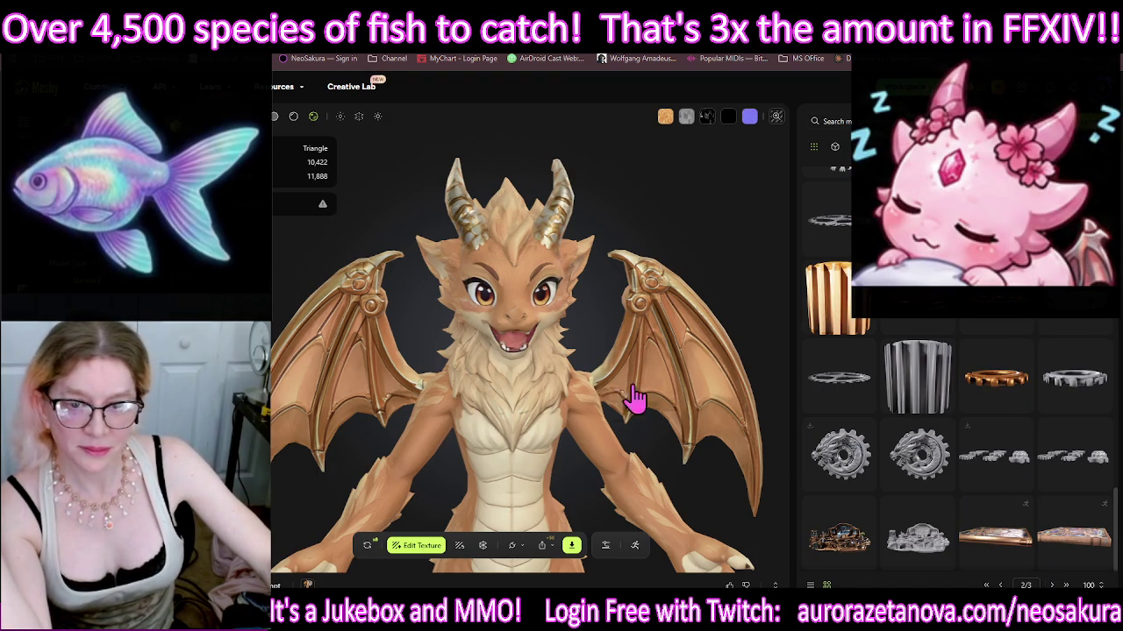
scroll(954, 322, "down", 3)
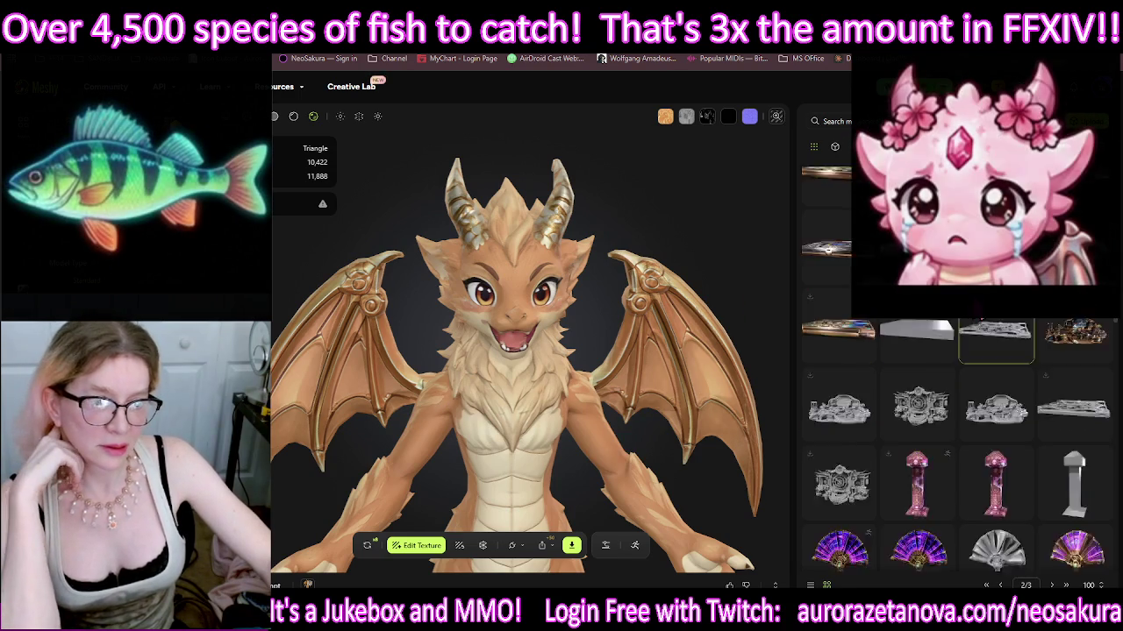
scroll(1013, 373, "down", 3)
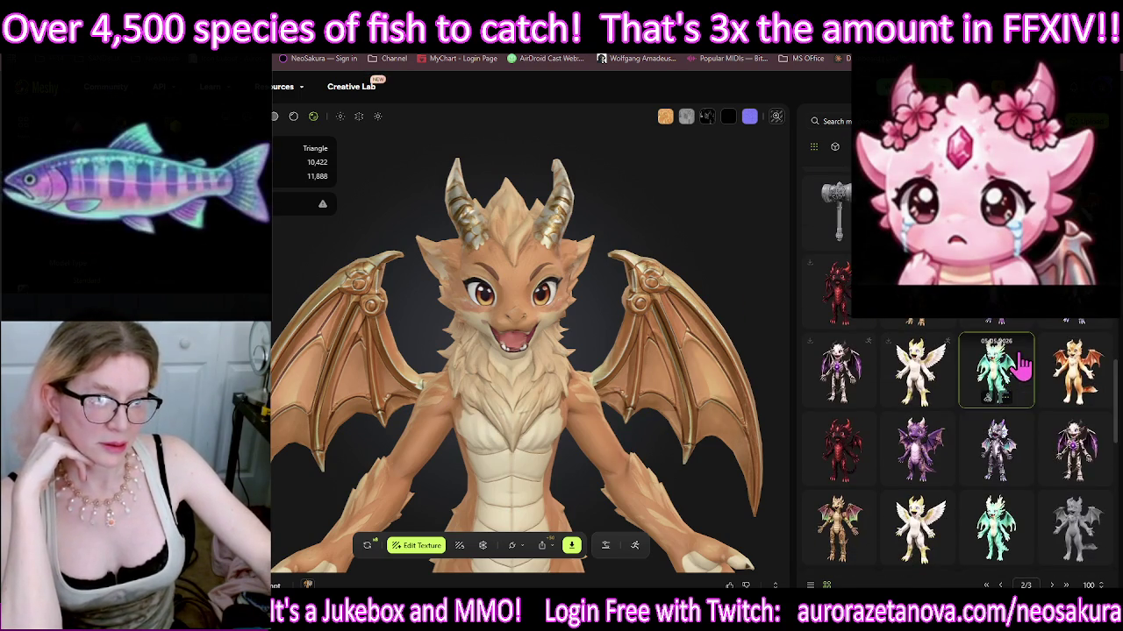
scroll(1020, 386, "up", 2)
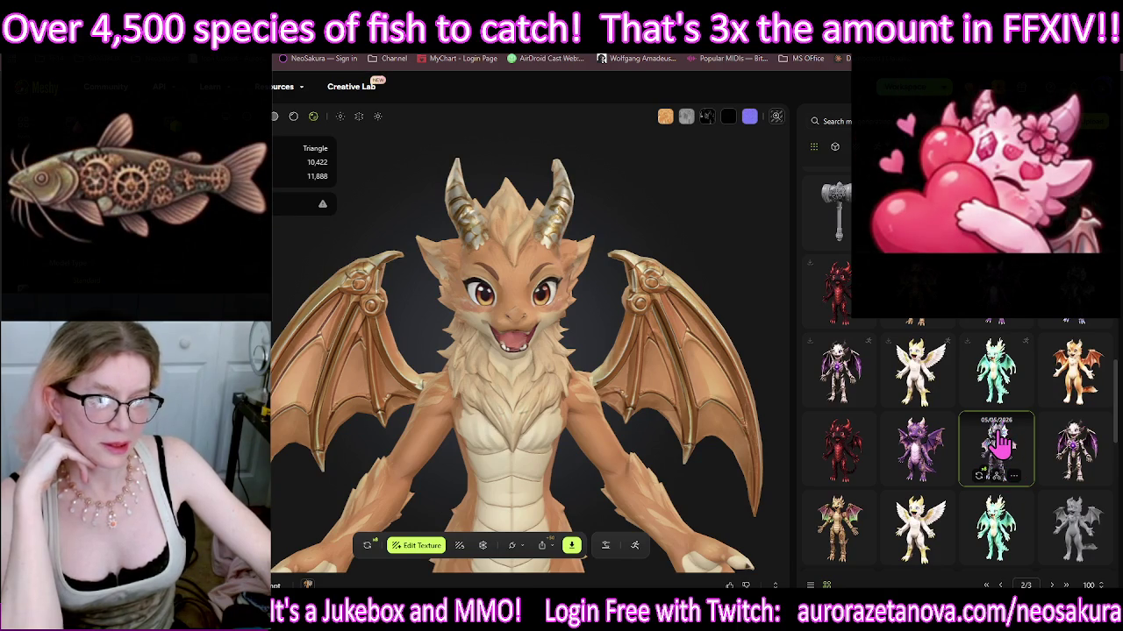
left_click(1077, 480)
scroll(1070, 479, "down", 2)
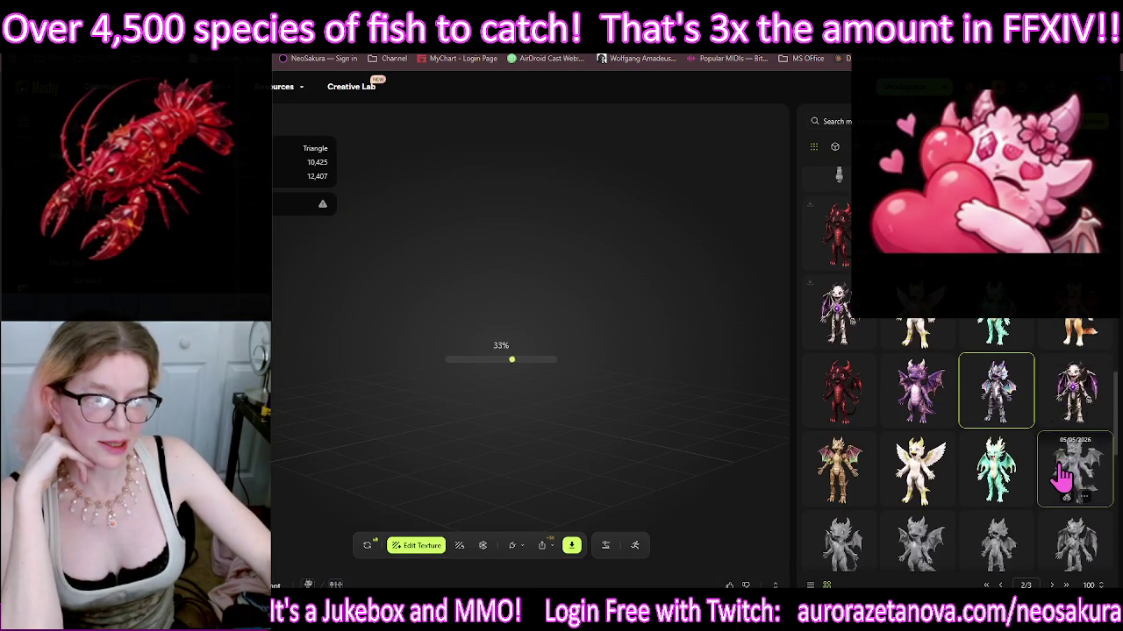
Step: Zoom in on the grey dragon and rotate it to see its left side
scroll(1063, 478, "down", 1)
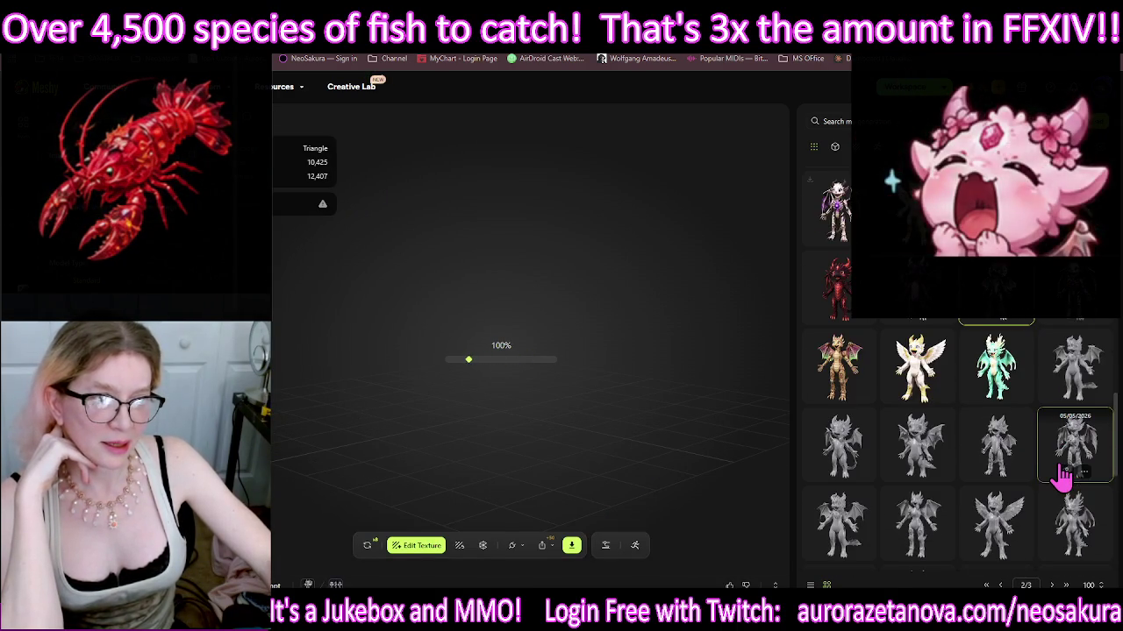
scroll(932, 399, "up", 1)
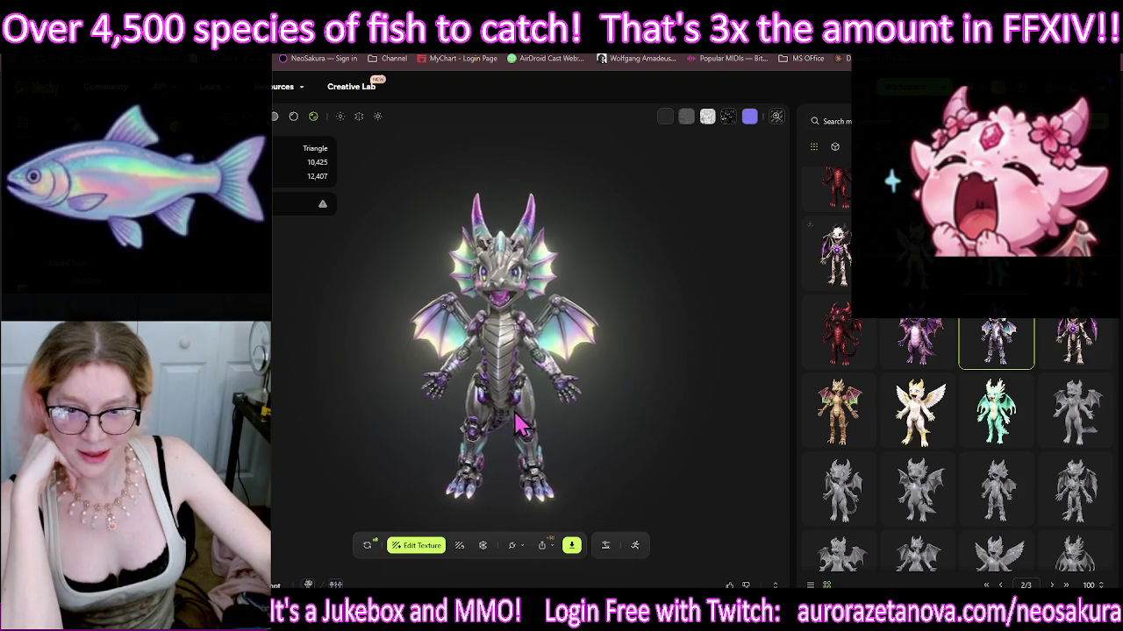
scroll(526, 407, "up", 5)
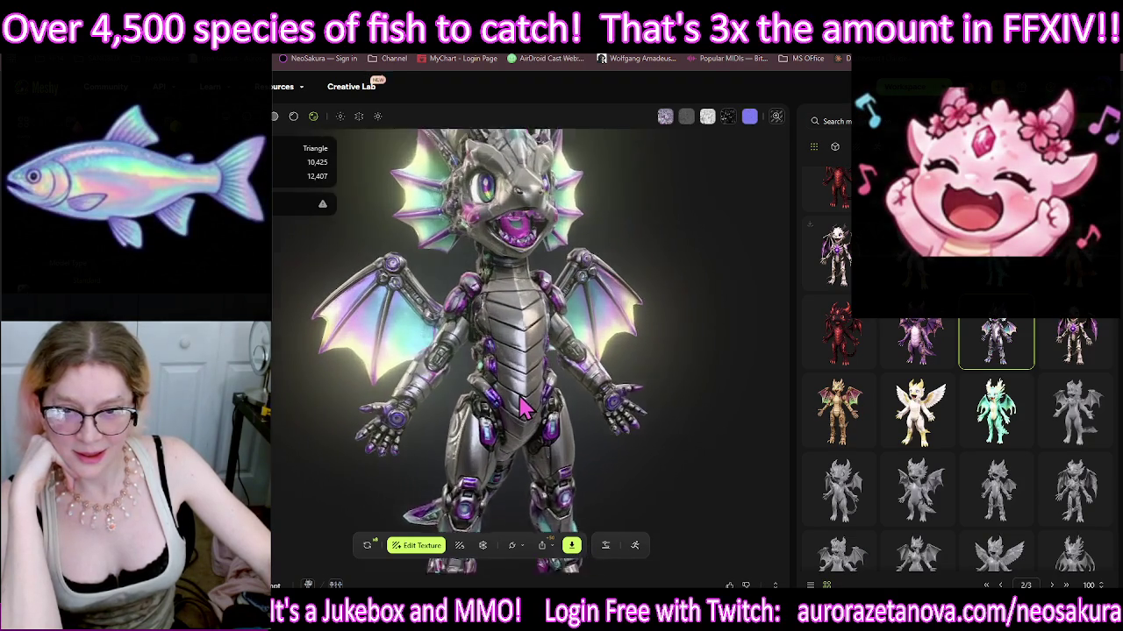
mouse_move(620, 405)
left_mouse_down()
mouse_move(524, 436)
mouse_move(369, 420)
mouse_move(659, 436)
mouse_move(593, 442)
mouse_move(707, 287)
left_mouse_up()
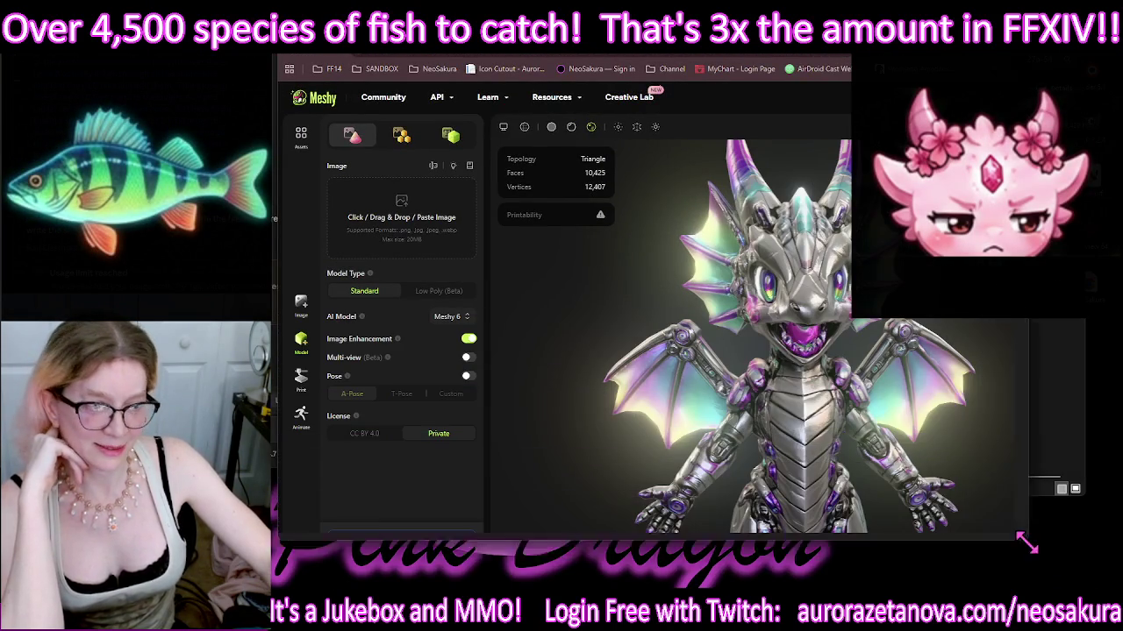
Step: Enlarge the browser window and turn the dragon to view its front and side
left_click_drag(720, 313, 1069, 586)
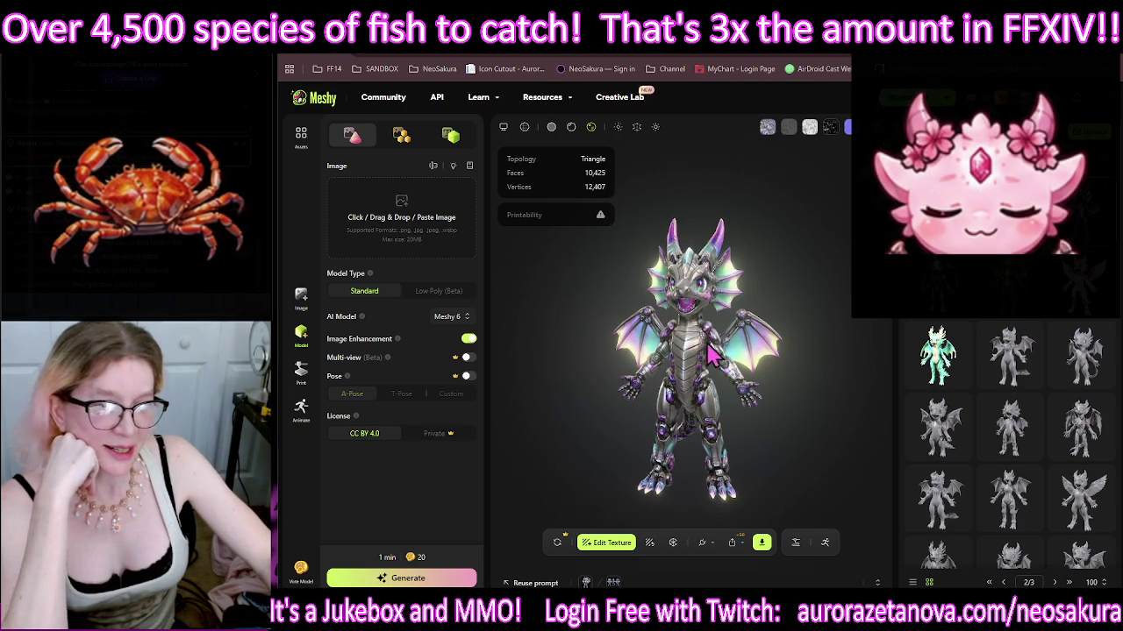
left_click_drag(759, 325, 744, 369)
left_click_drag(618, 359, 723, 419)
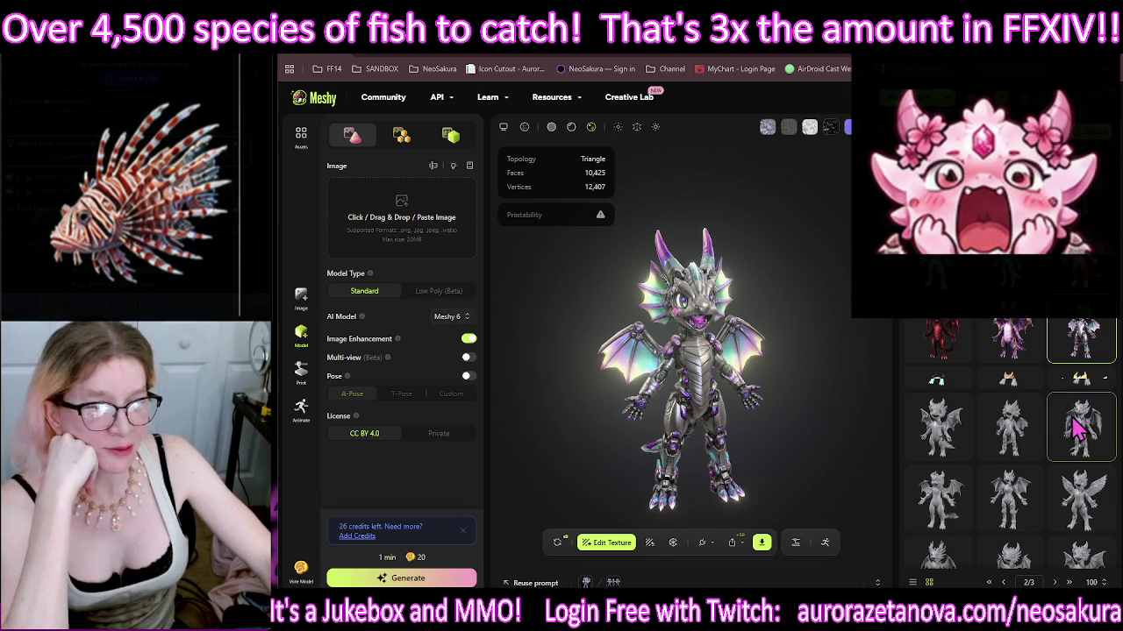
Step: Scroll the model gallery, then go to the NeoSakura game page via its bookmark
scroll(1074, 377, "up", 2)
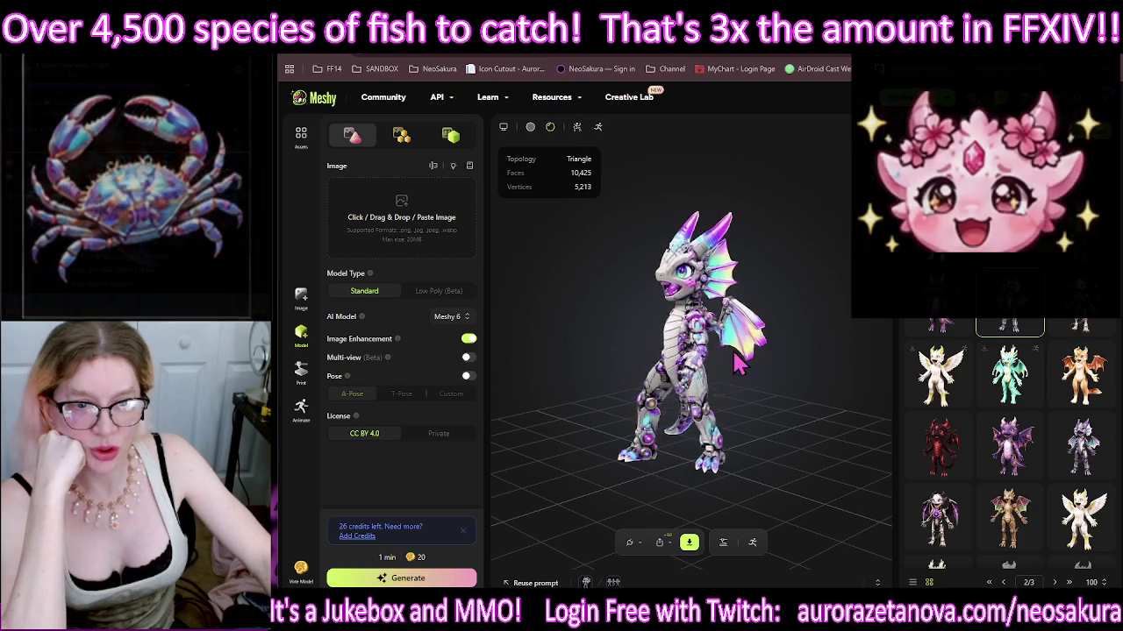
scroll(767, 385, "up", 2)
scroll(754, 351, "up", 3)
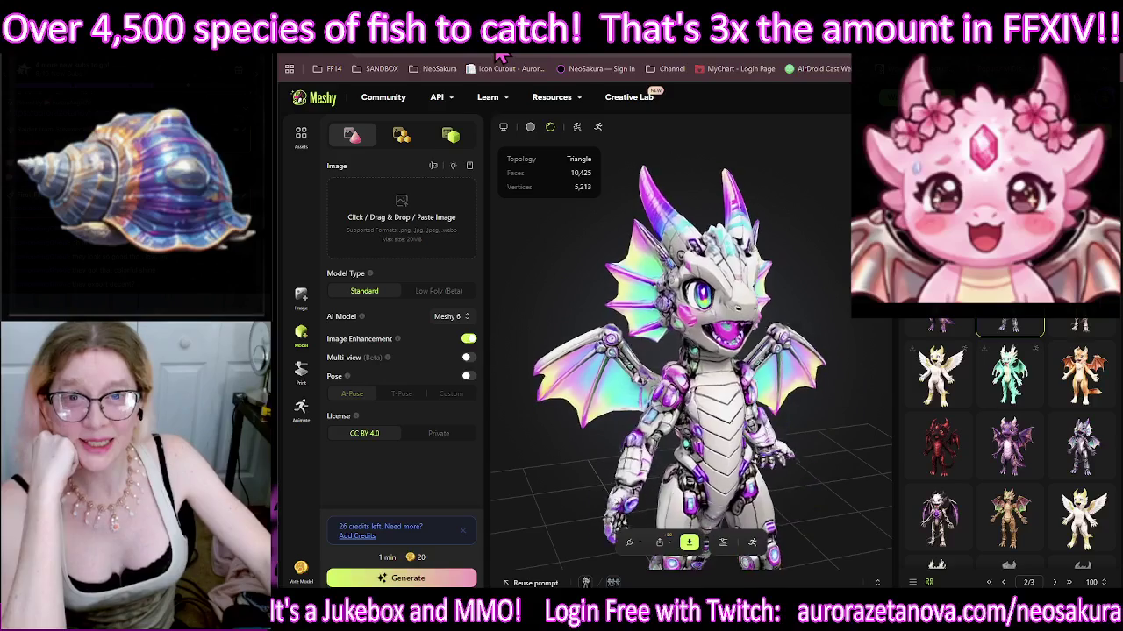
left_click(600, 69)
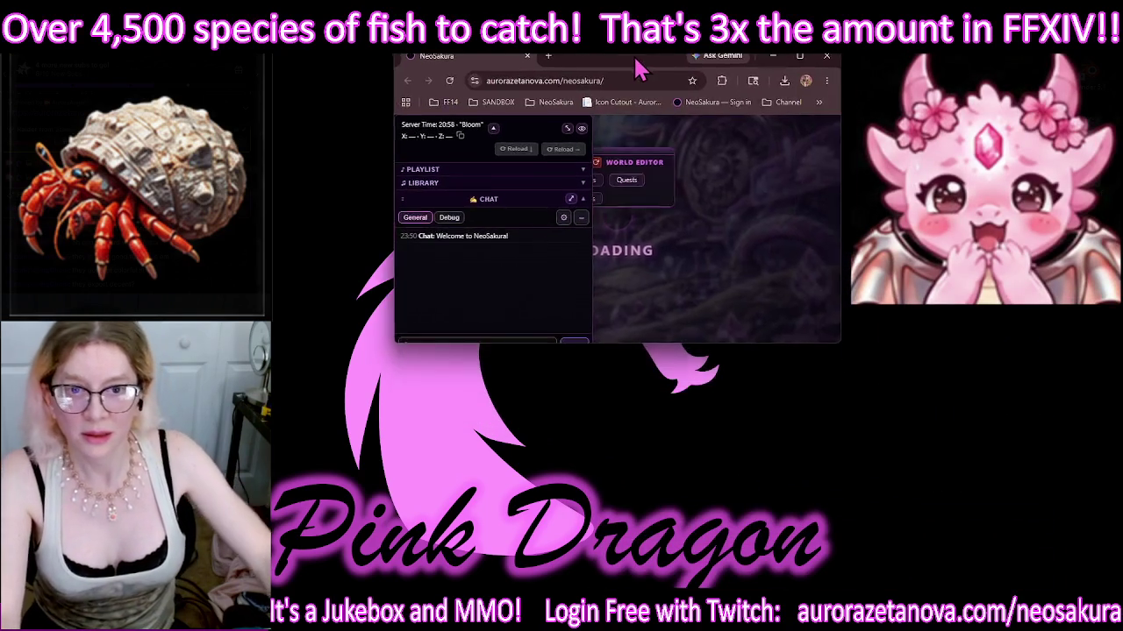
Step: Reposition and enlarge the game window, and pull the Catalog/Emotes panel out from behind chat
left_click_drag(745, 145, 719, 61)
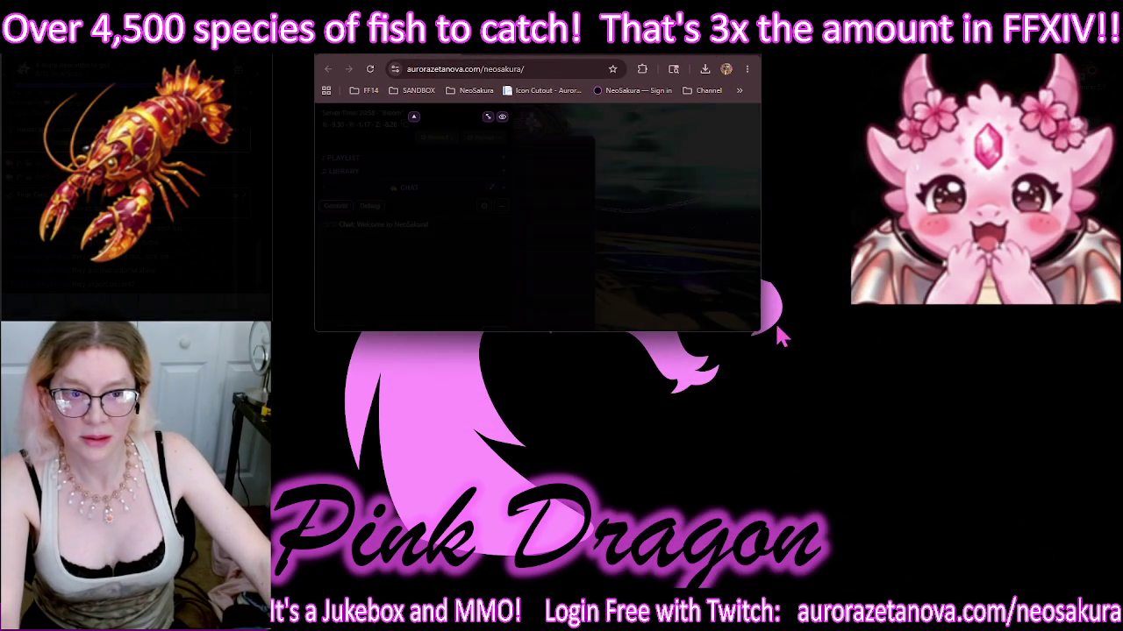
mouse_move(858, 399)
left_mouse_down()
mouse_move(1003, 604)
mouse_move(932, 580)
left_mouse_up()
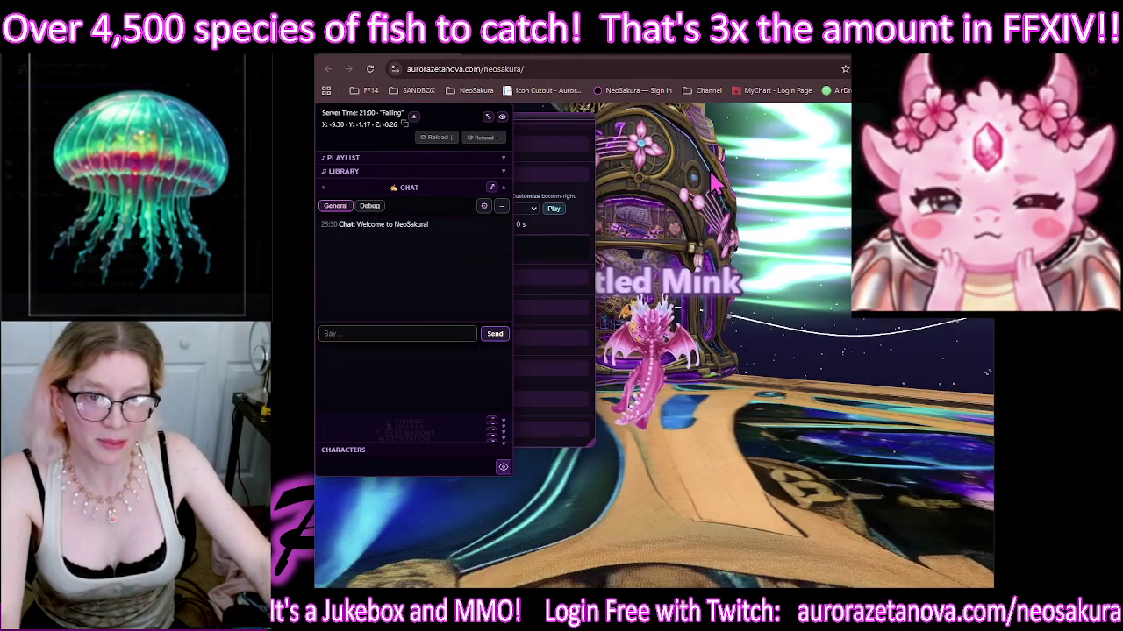
mouse_move(561, 112)
left_mouse_down()
mouse_move(832, 137)
mouse_move(619, 237)
mouse_move(746, 202)
left_mouse_up()
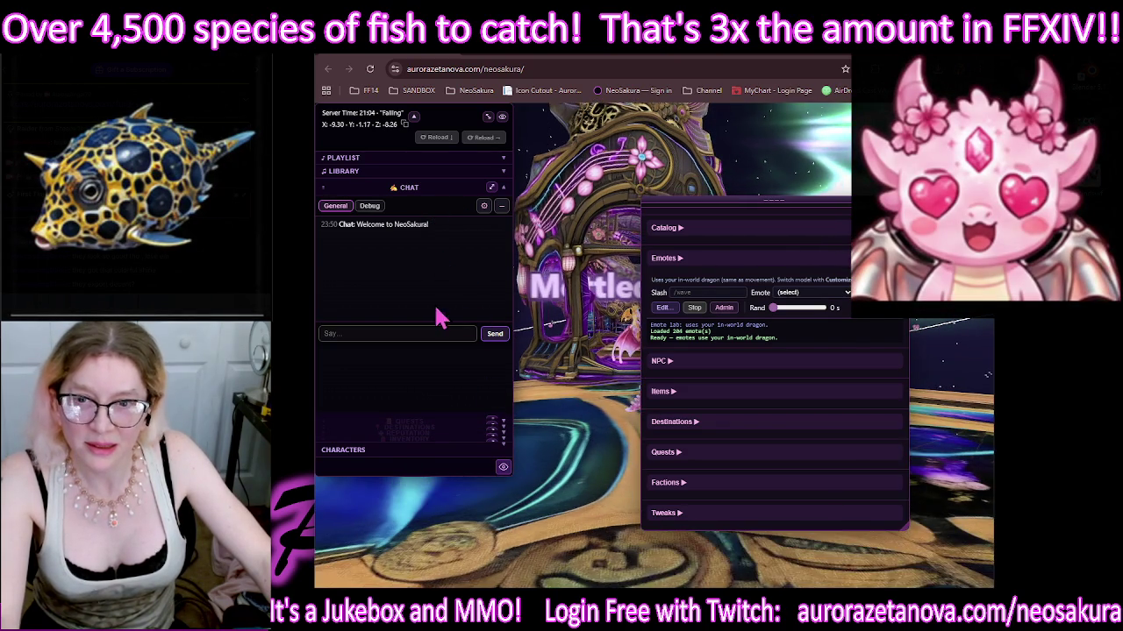
Step: Move the Catalog/Emotes panel to the lower left and give camera control to the 3D view
left_click_drag(807, 196, 479, 260)
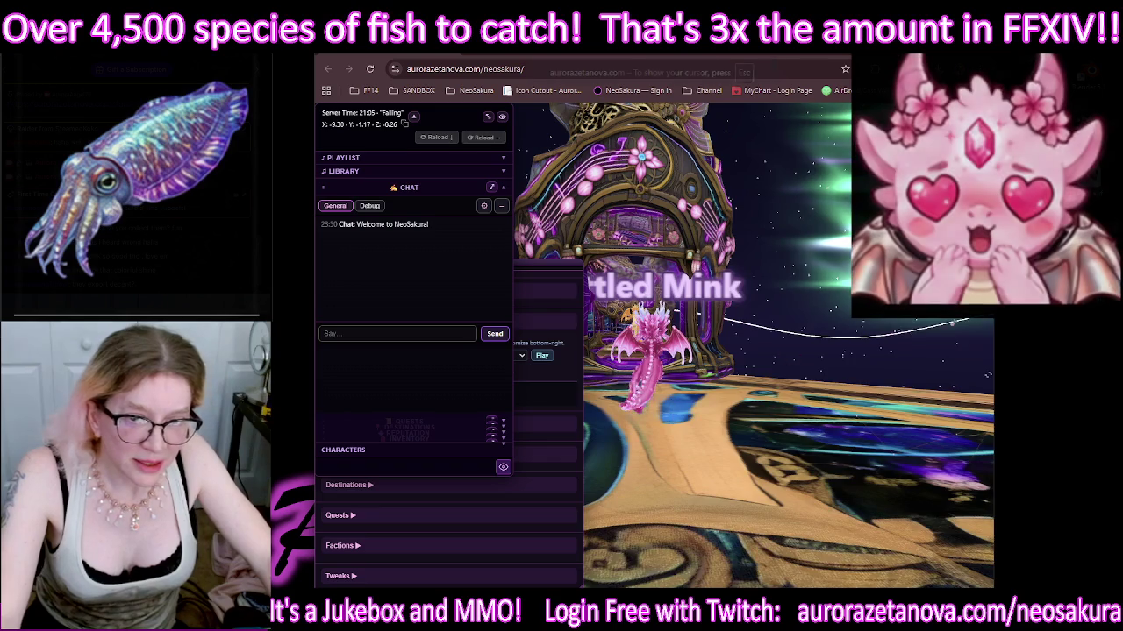
left_click(772, 412)
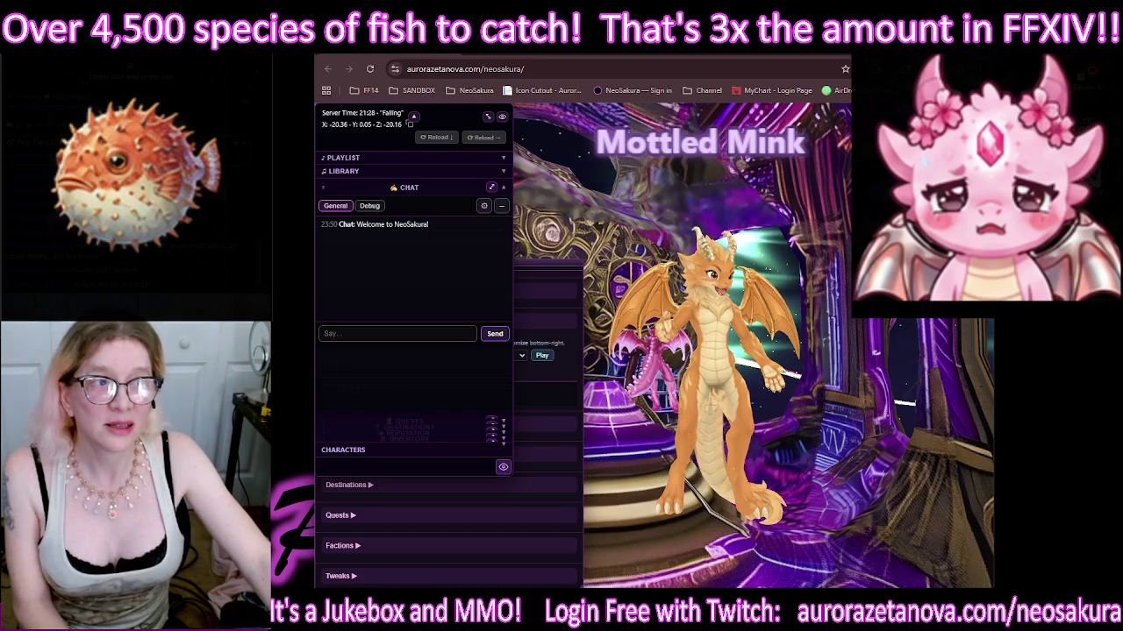
Step: Dismiss the accidental Gemini prompt, switch to Blender, and orbit around the steampunk mouse
key("alt+space")
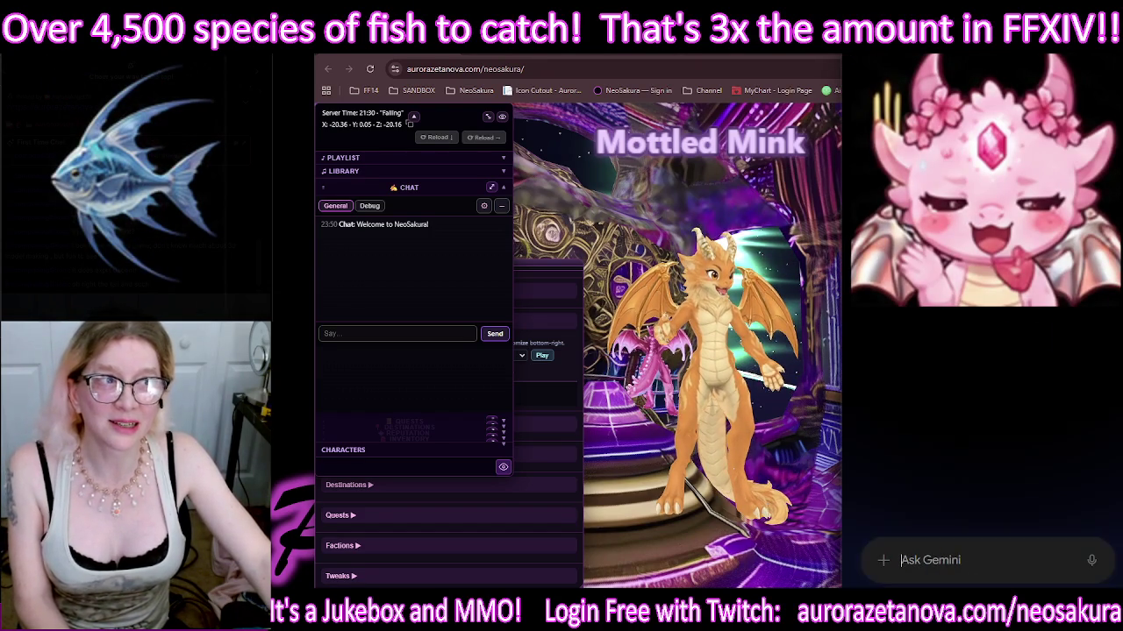
key("Escape")
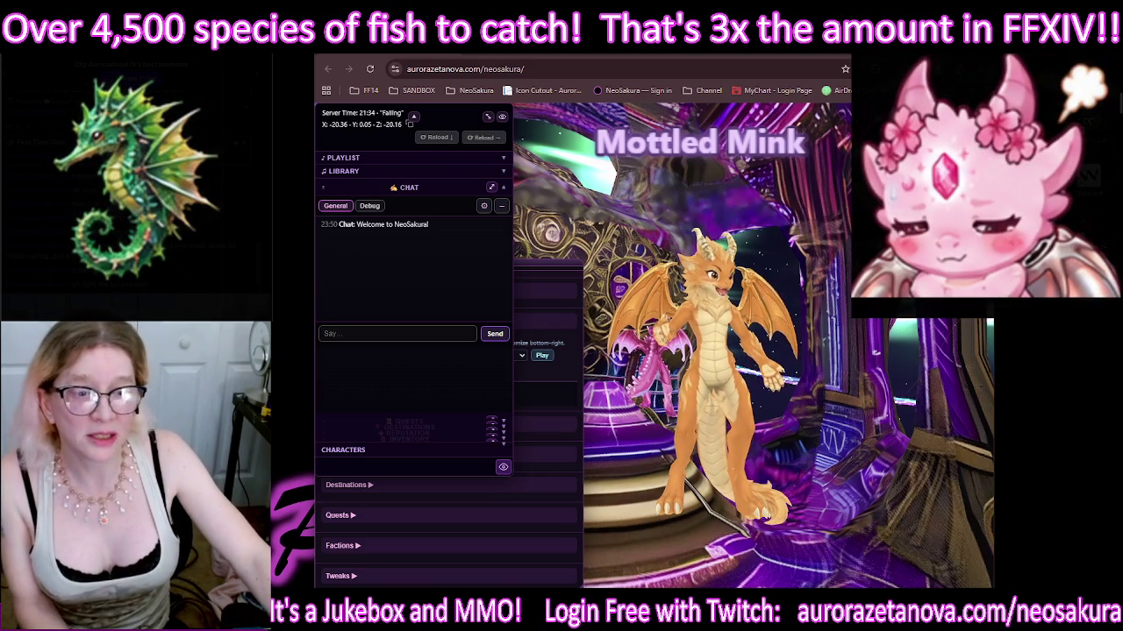
key("alt+Tab")
mouse_move(637, 306)
middle_mouse_down()
mouse_move(552, 241)
mouse_move(614, 273)
mouse_move(693, 258)
mouse_move(659, 231)
mouse_move(686, 216)
middle_mouse_up()
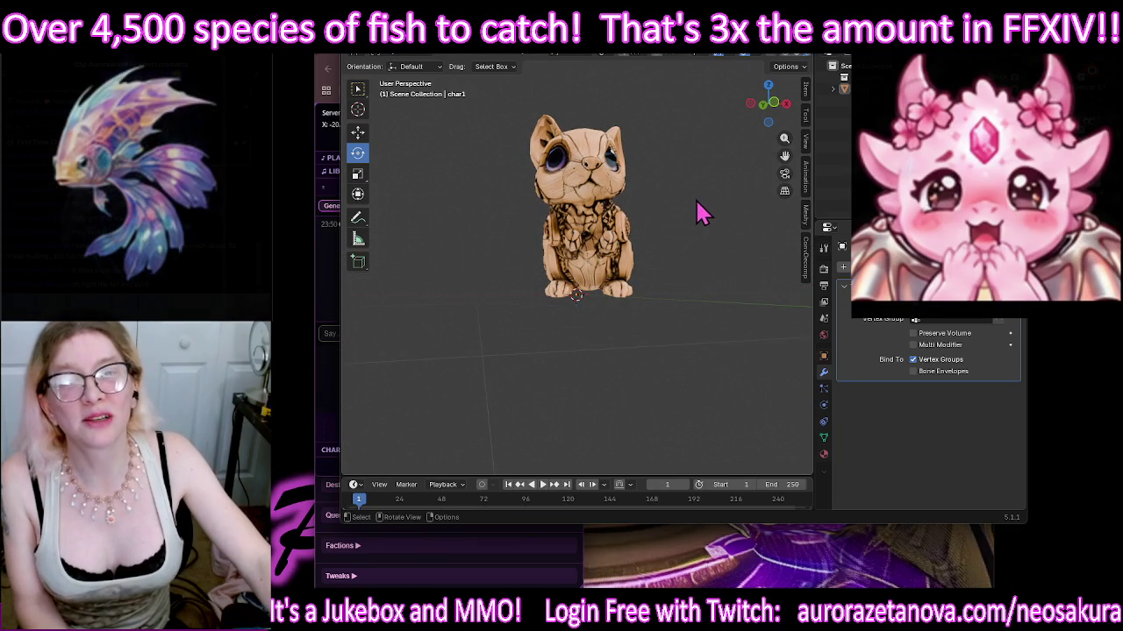
Step: Inspect the steampunk mouse from above and the front, then return to the NeoSakura game
middle_click_drag(696, 211, 674, 250)
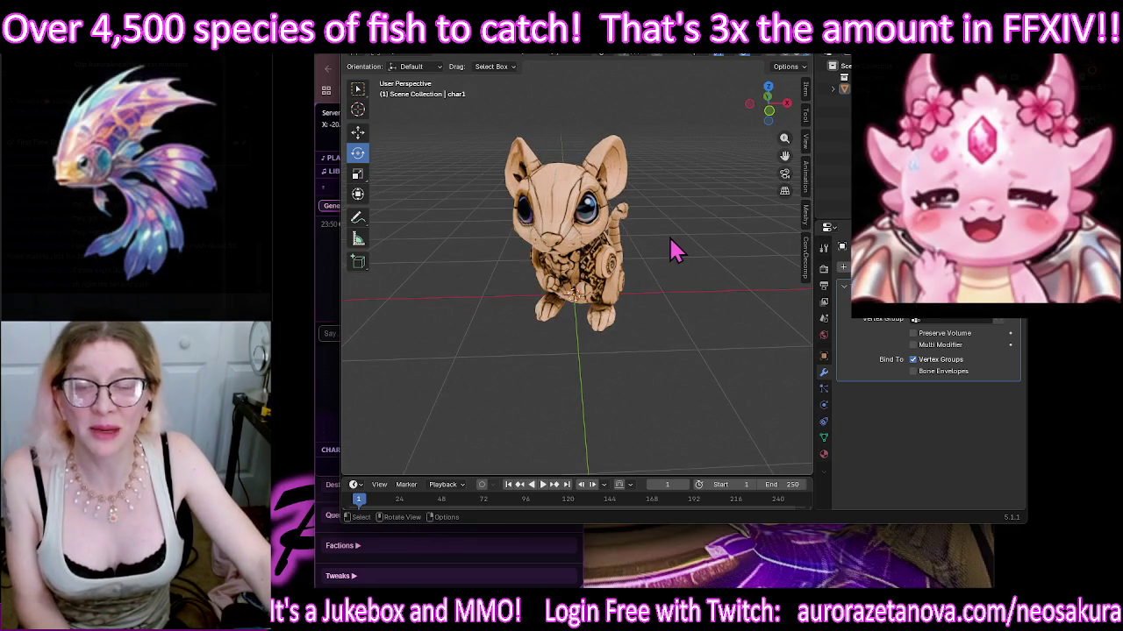
middle_click_drag(656, 186, 646, 185)
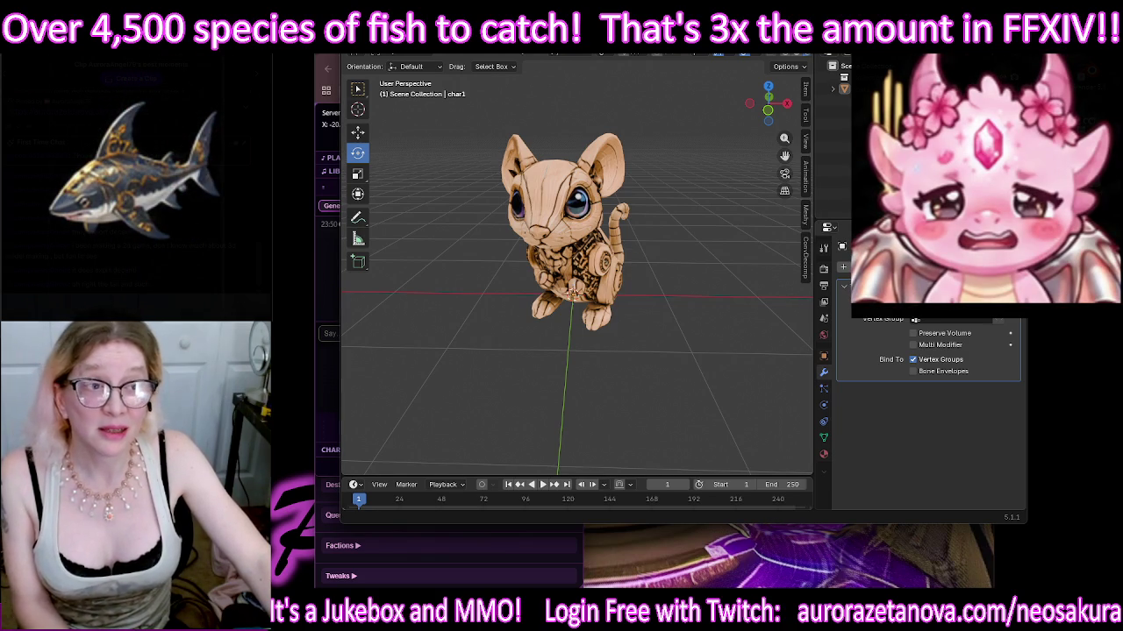
key("alt+Tab")
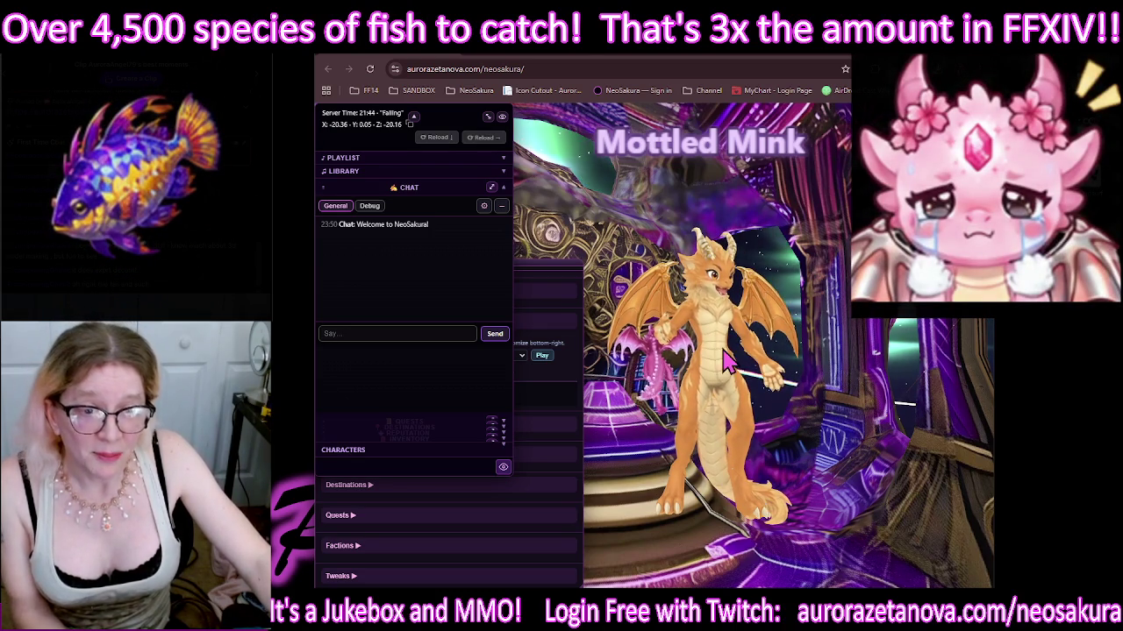
left_click_drag(702, 351, 763, 351)
left_click_drag(746, 312, 722, 312)
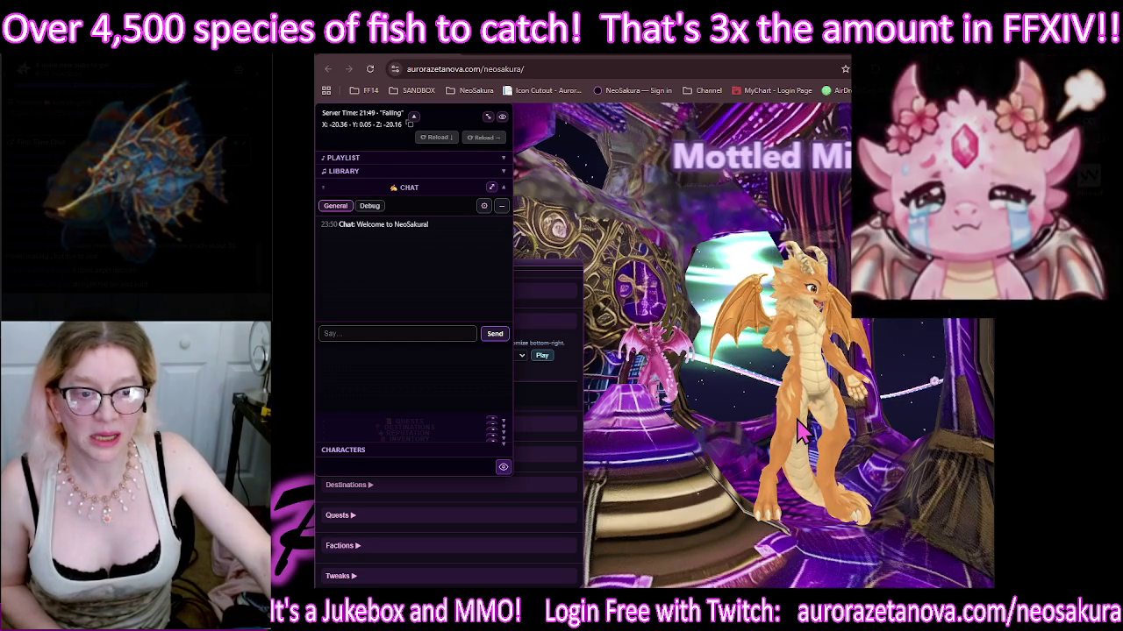
left_click(879, 424)
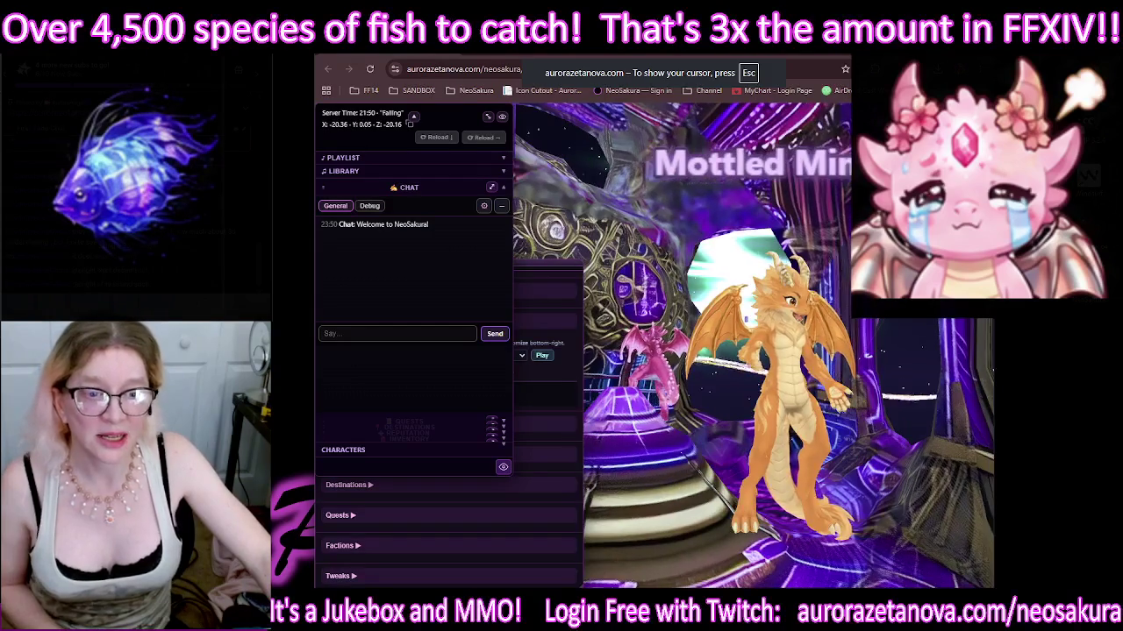
key("Escape")
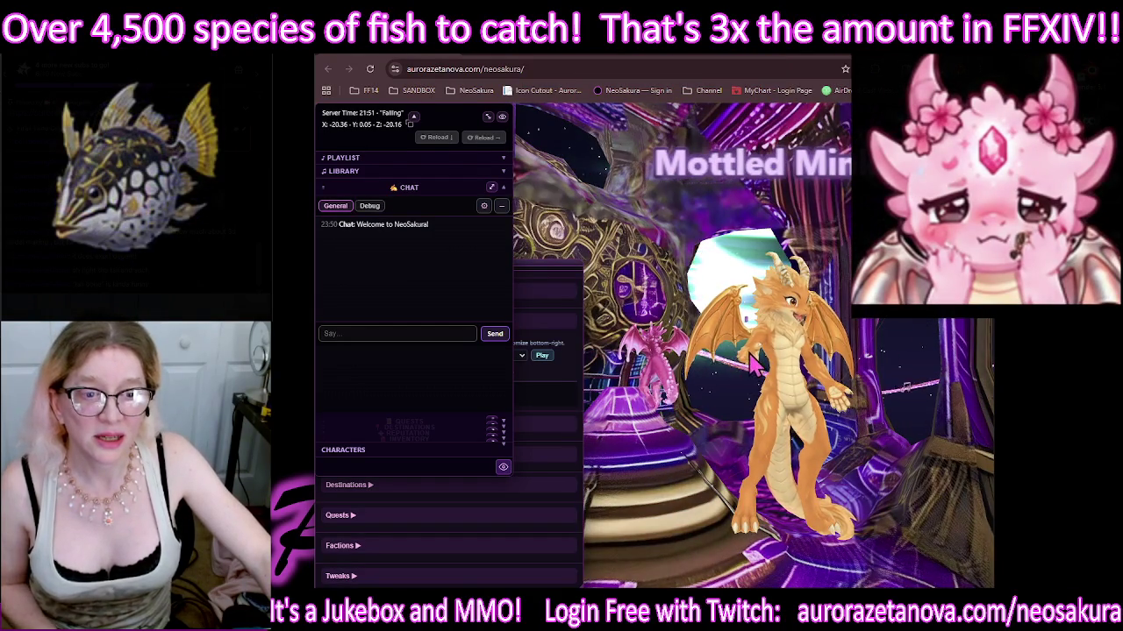